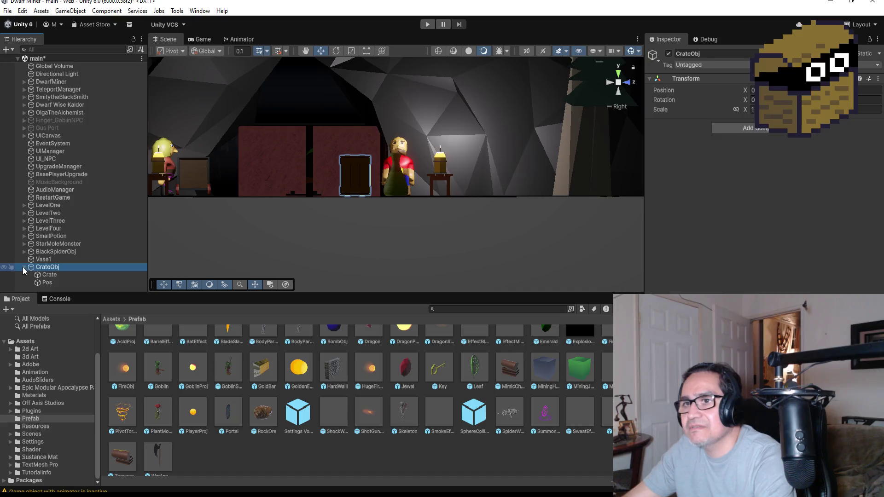
Create an empty GameObject in the Hierarchy and name it VaseObj
click(42, 260)
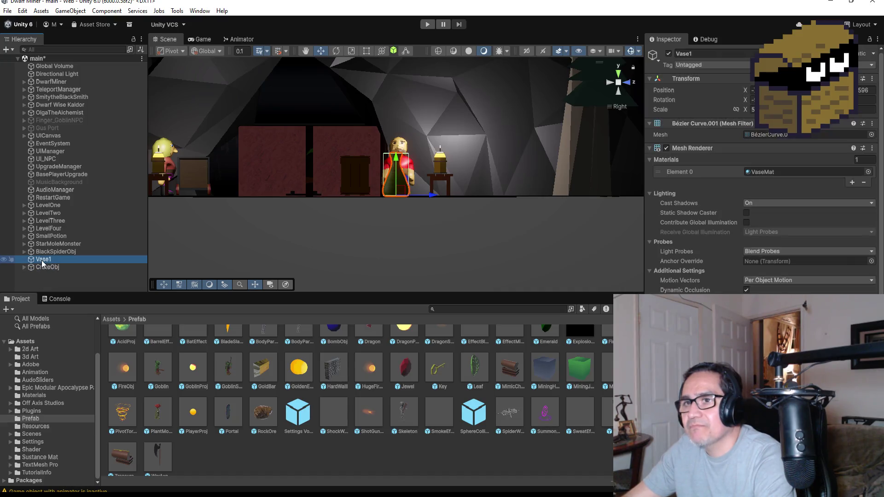
click(43, 261)
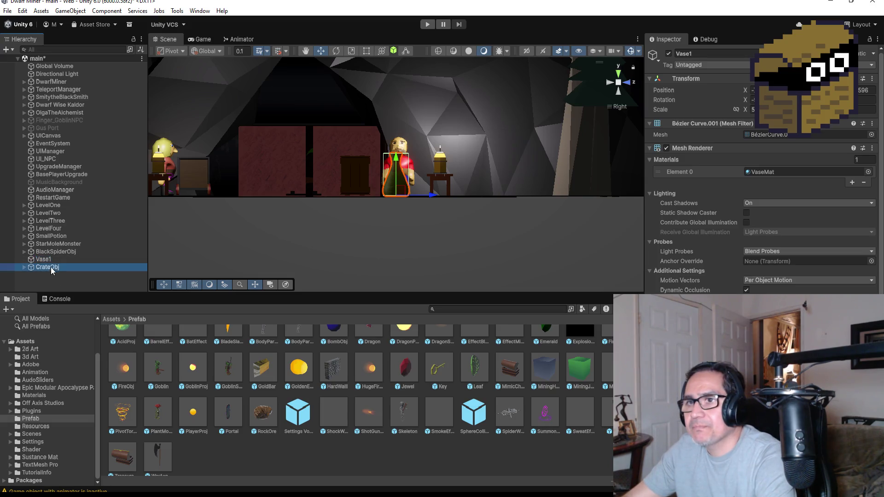
click(39, 275)
right_click(40, 275)
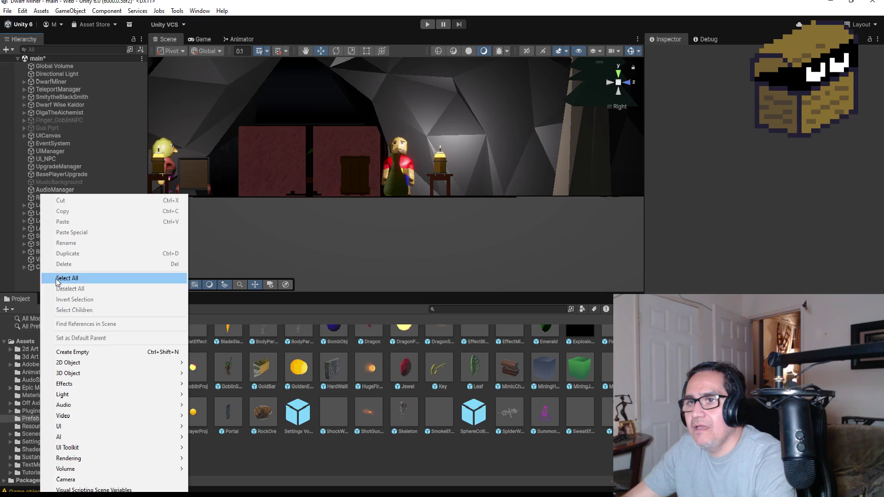
click(69, 353)
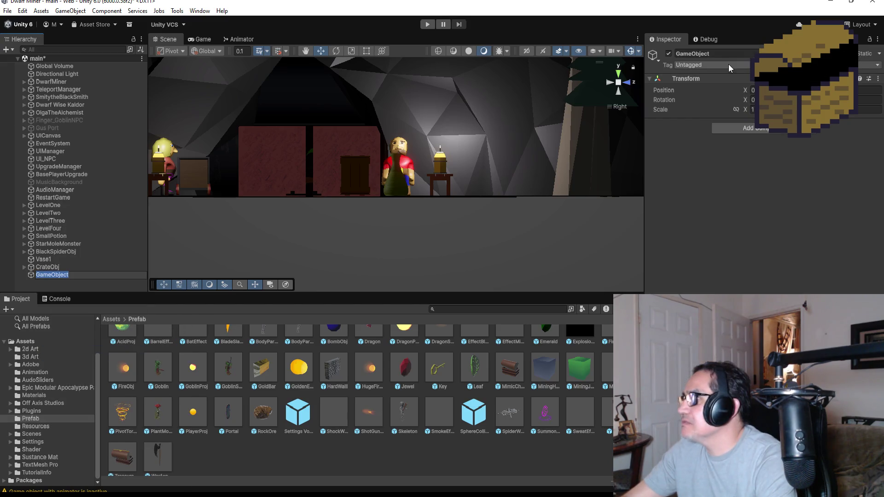
click(727, 54)
text(VaseObj)
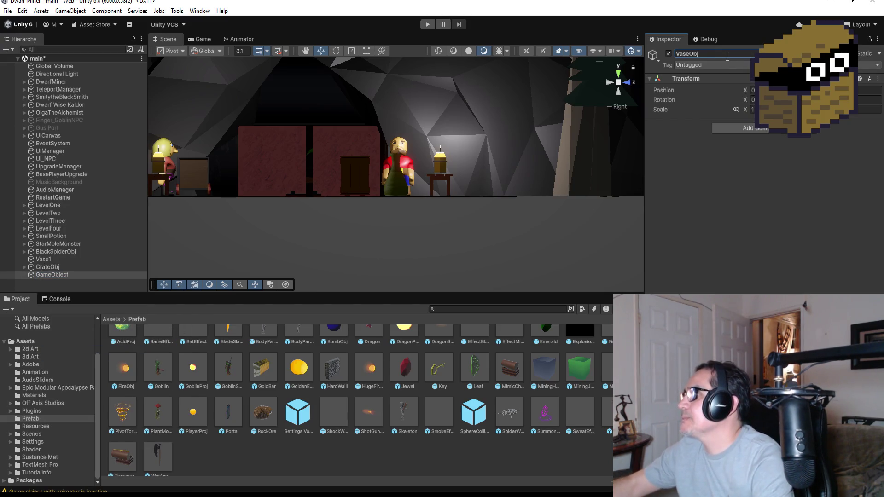
key(Return)
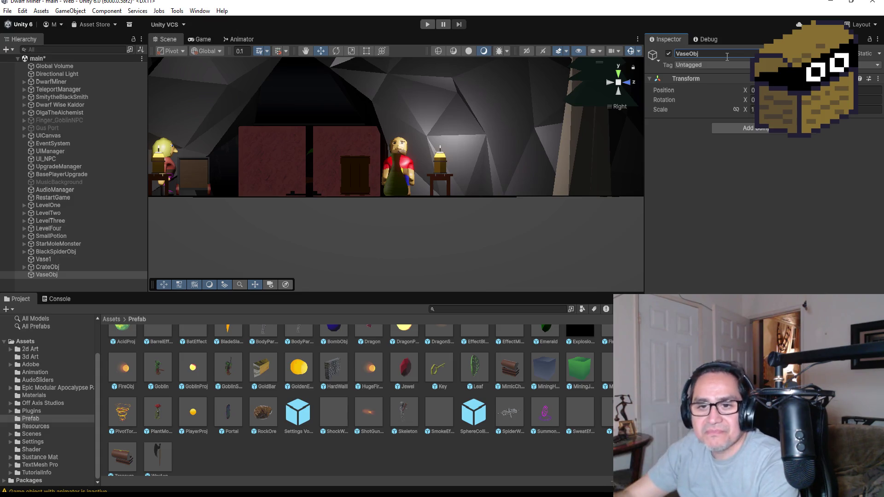
Check Vase1, then bring up the Hierarchy's create menu for another object
click(48, 260)
click(47, 284)
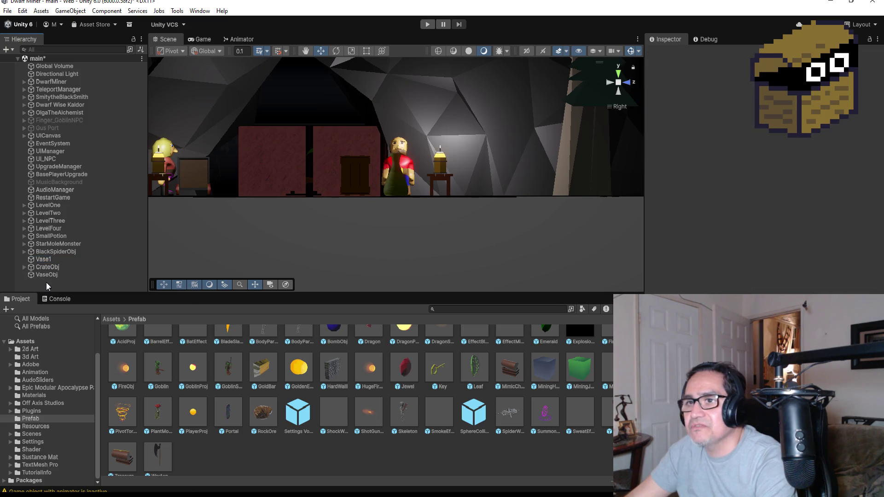
right_click(46, 285)
Create a second empty object named Pos and drag it directly below Vase1
click(73, 351)
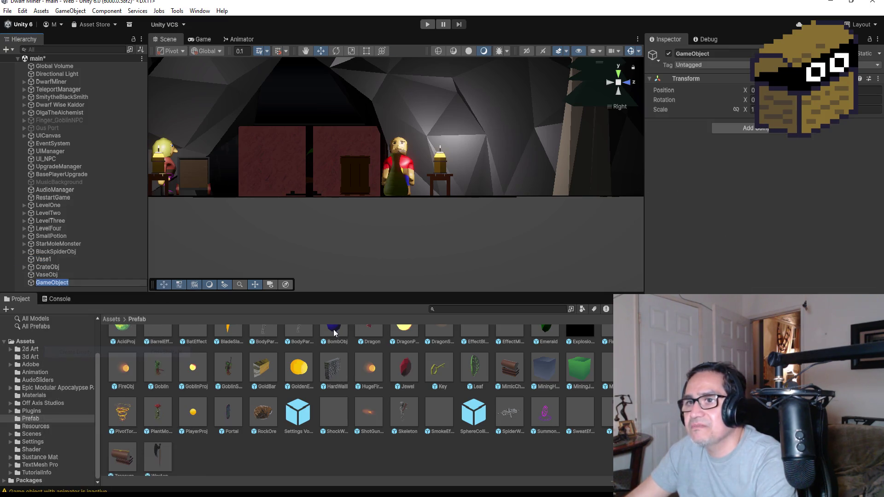
click(730, 53)
text(Pos)
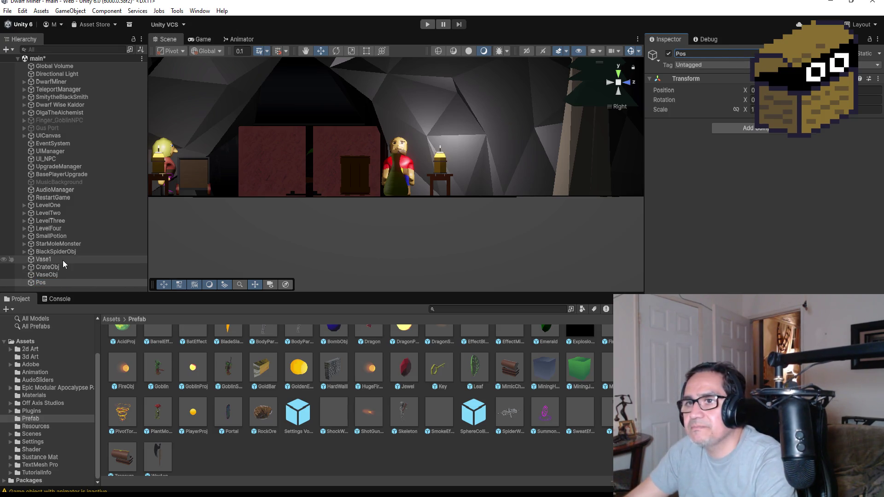
click(64, 259)
drag(56, 283, 50, 271)
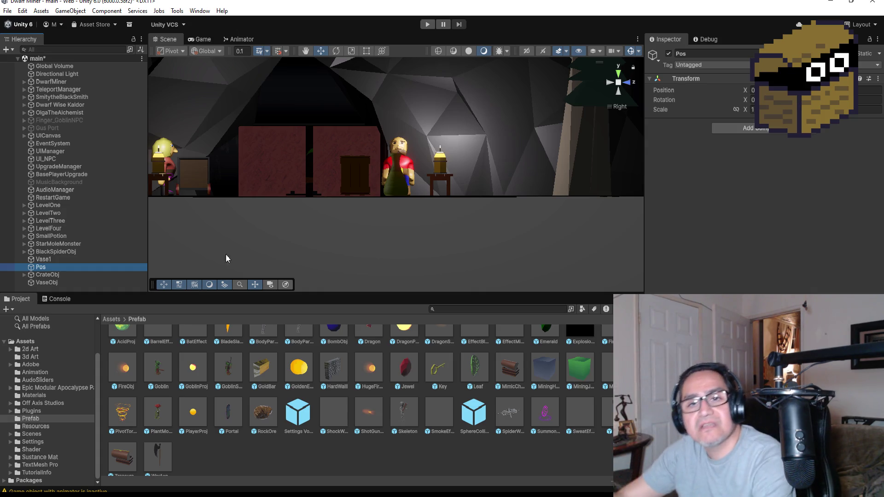
Copy Vase1's Transform position and paste it onto the Pos object
click(69, 260)
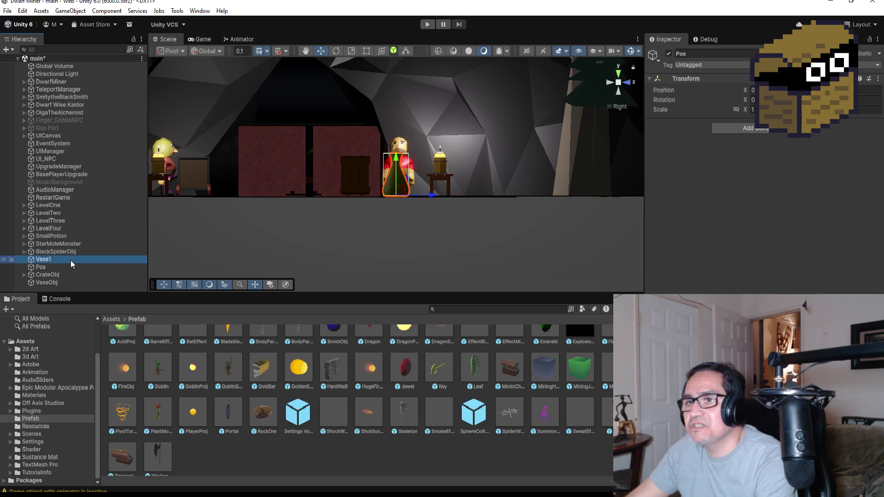
click(873, 79)
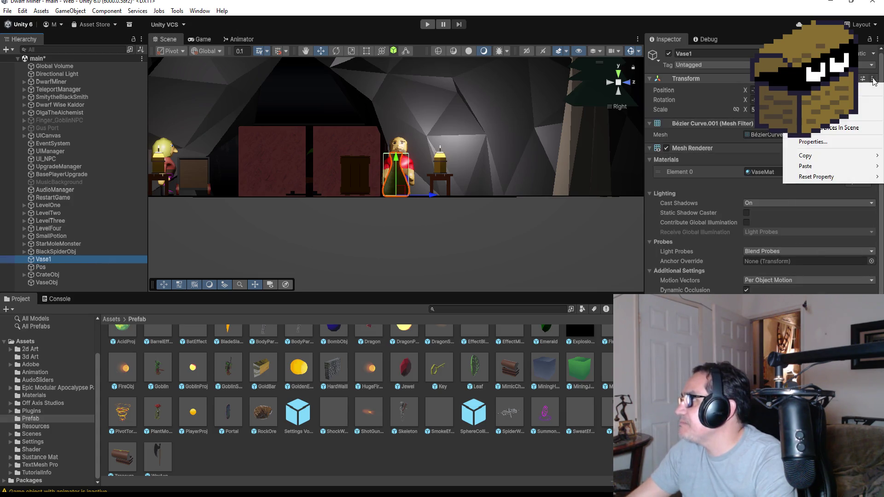
mouse_move(831, 156)
click(774, 159)
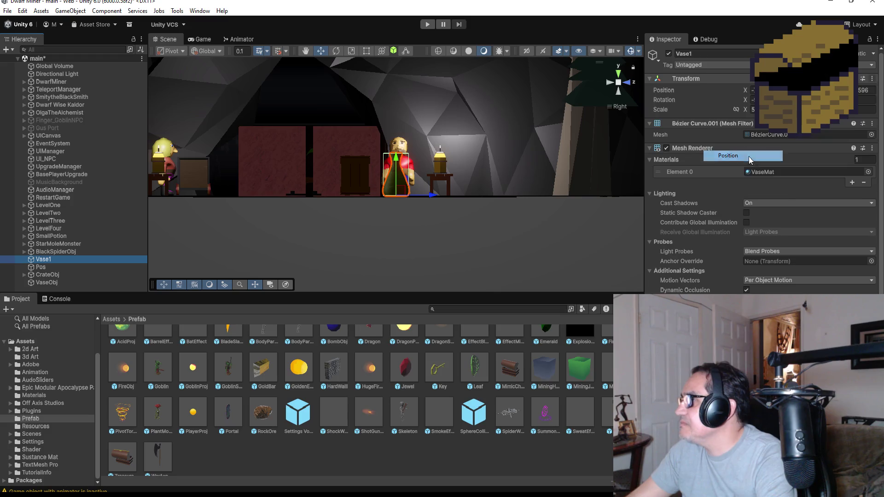
click(45, 267)
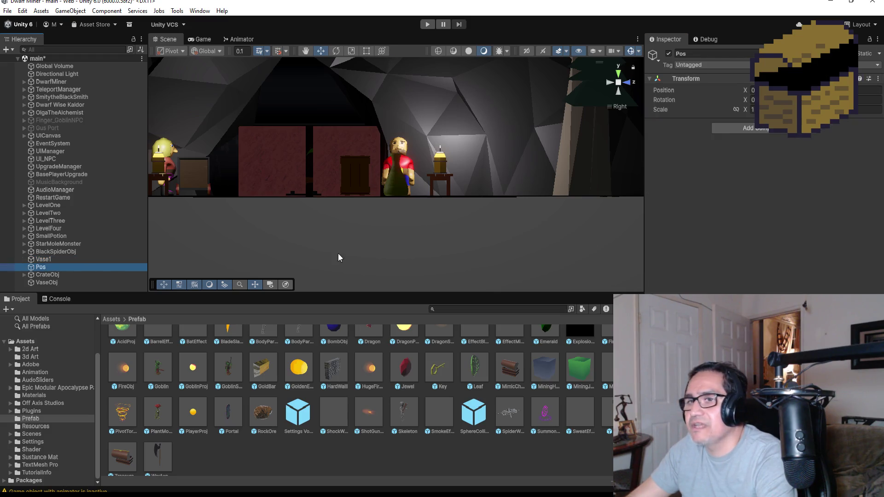
click(877, 81)
mouse_move(823, 166)
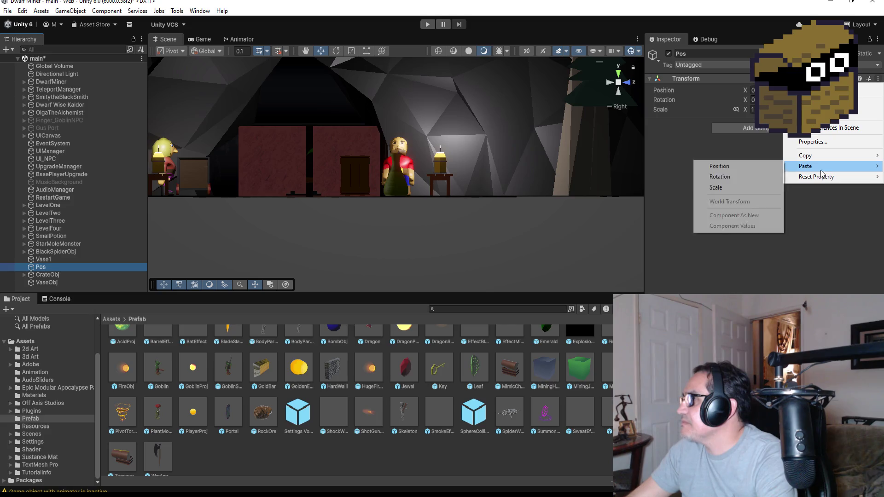
click(756, 167)
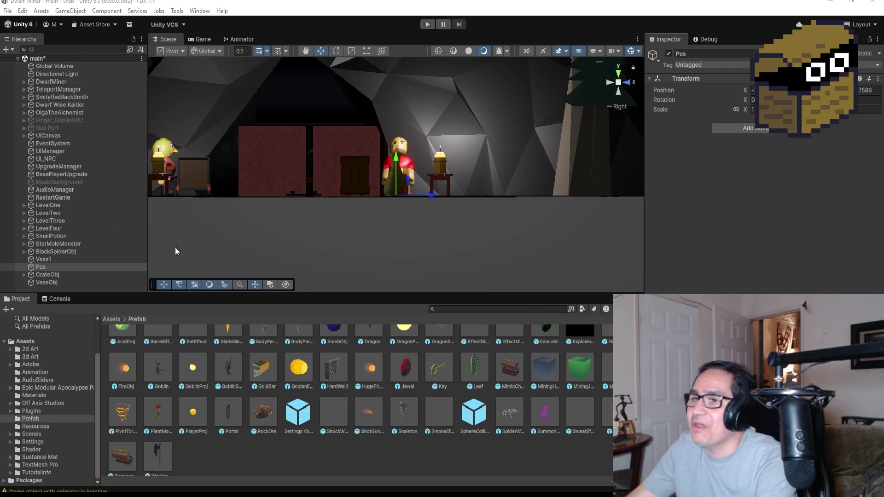
Raise Pos slightly and move Vase1 and Pos into the VaseObj group
click(54, 261)
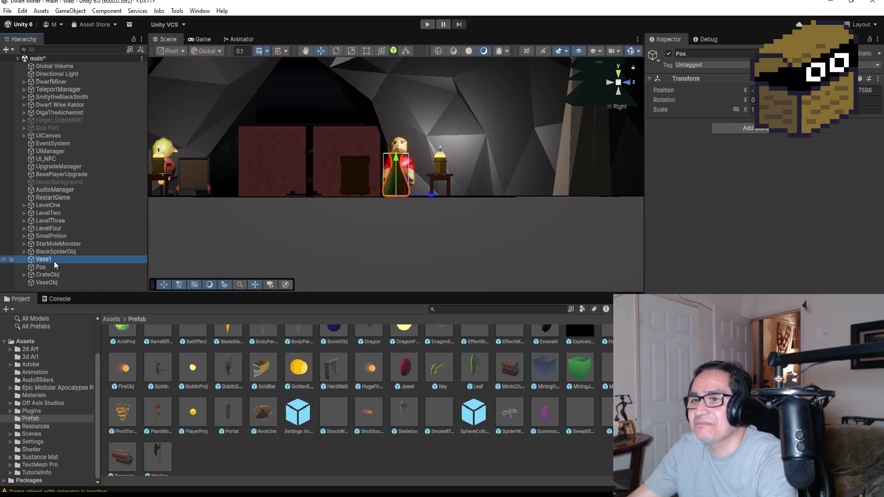
click(49, 270)
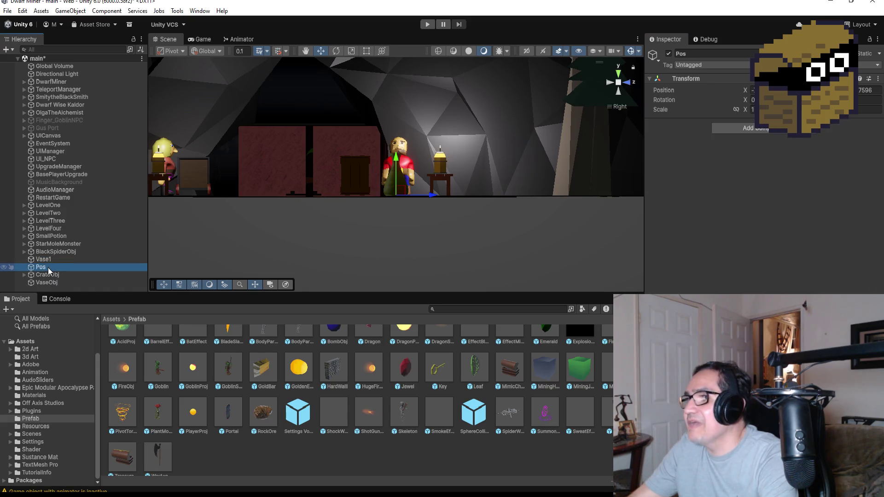
drag(396, 162, 399, 159)
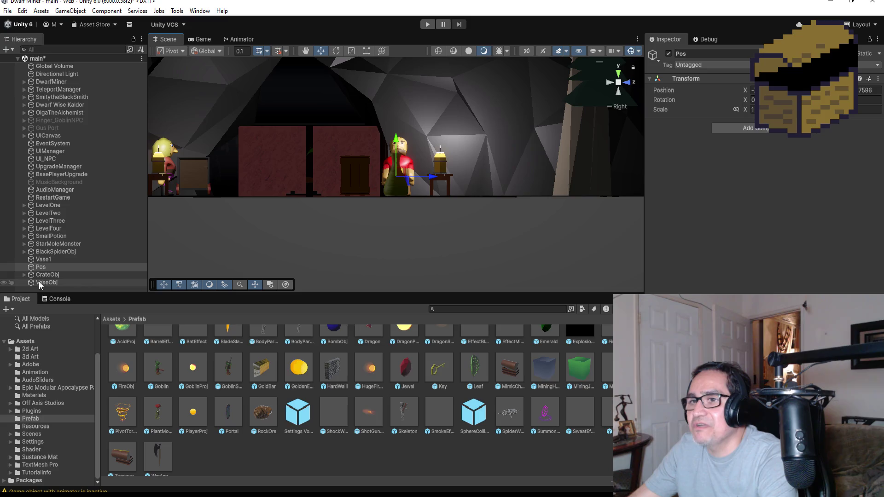
drag(43, 260, 48, 283)
ctrl+click(41, 268)
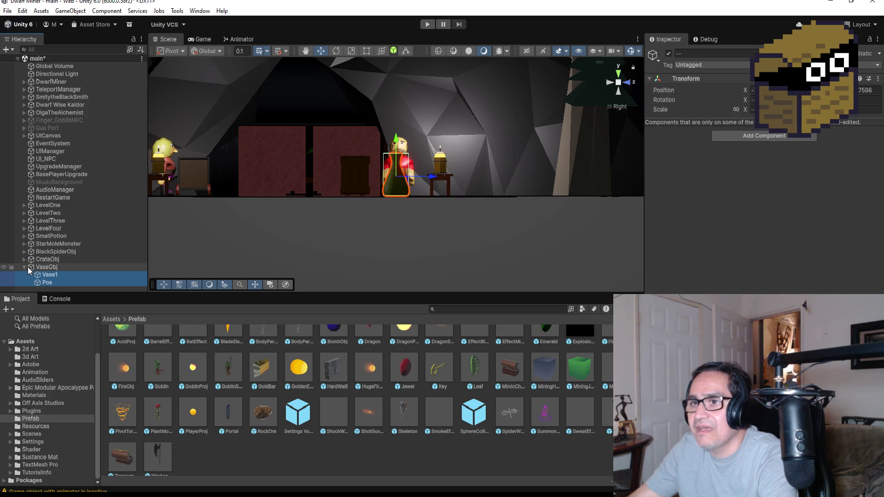
From the Top view, nudge Vase1 and Pos slightly along X and start Play mode
click(619, 77)
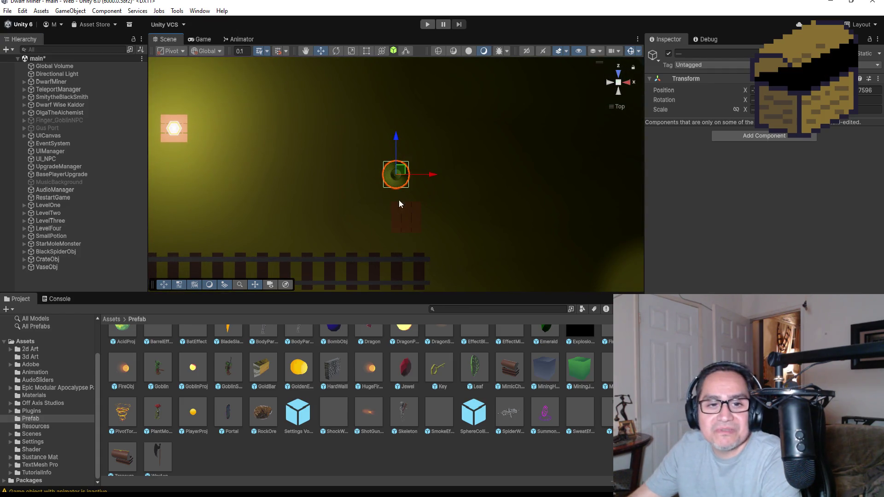
click(37, 268)
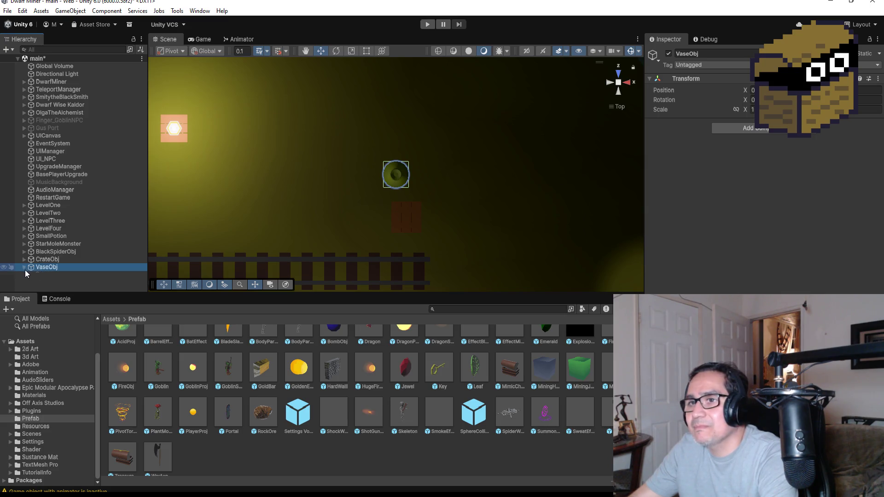
click(24, 267)
click(50, 275)
ctrl+click(48, 283)
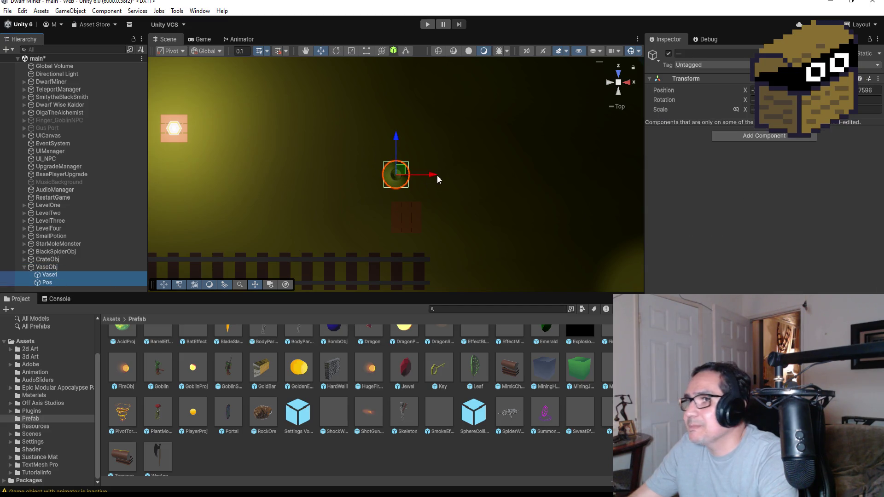
drag(431, 174, 436, 174)
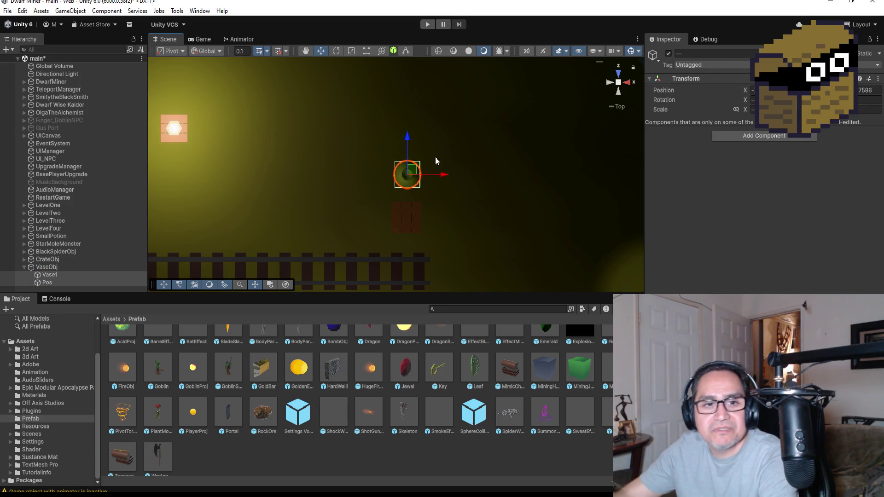
click(425, 26)
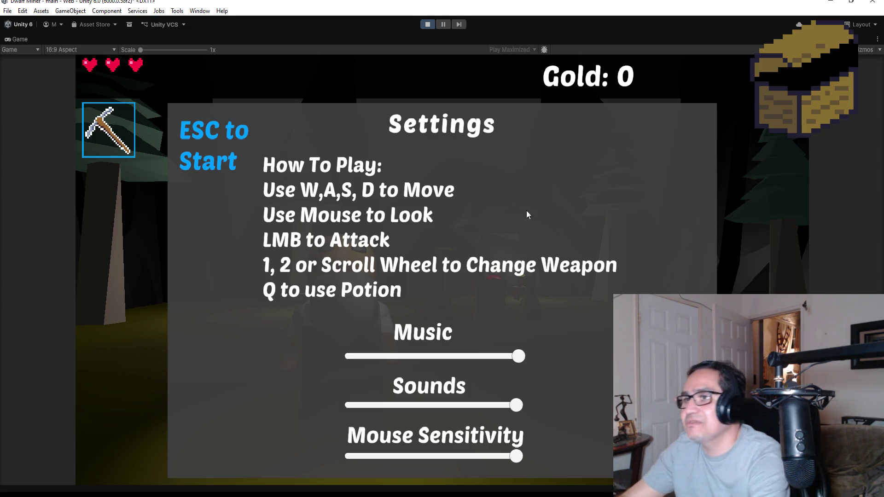
Mine ore in the cave until Gold reaches 2, then stop Play mode
key(Escape)
scroll(485, 300, up, 3)
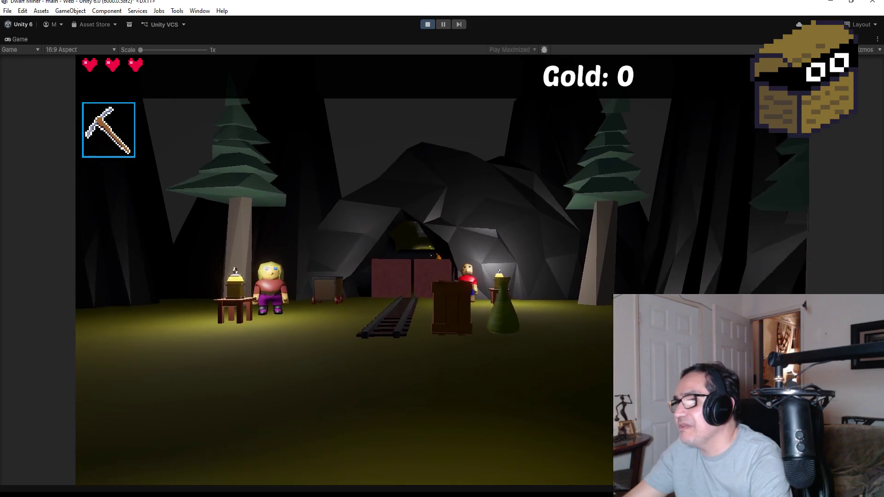
click(418, 235)
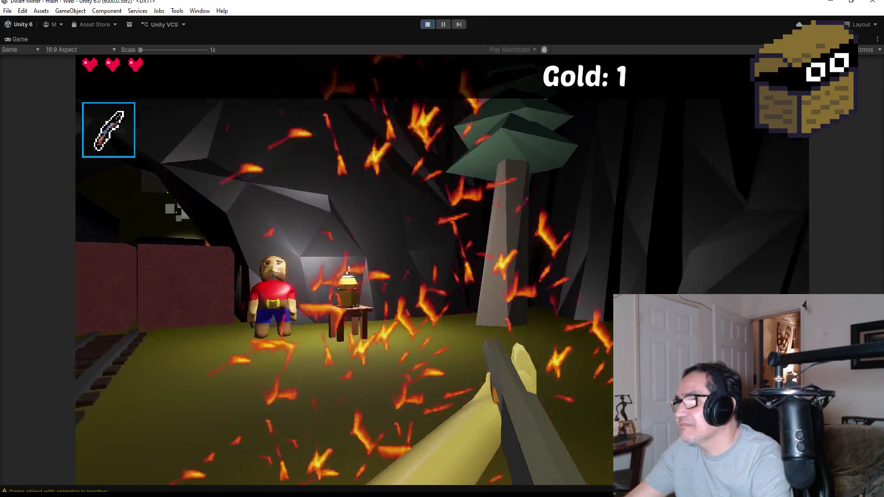
click(442, 270)
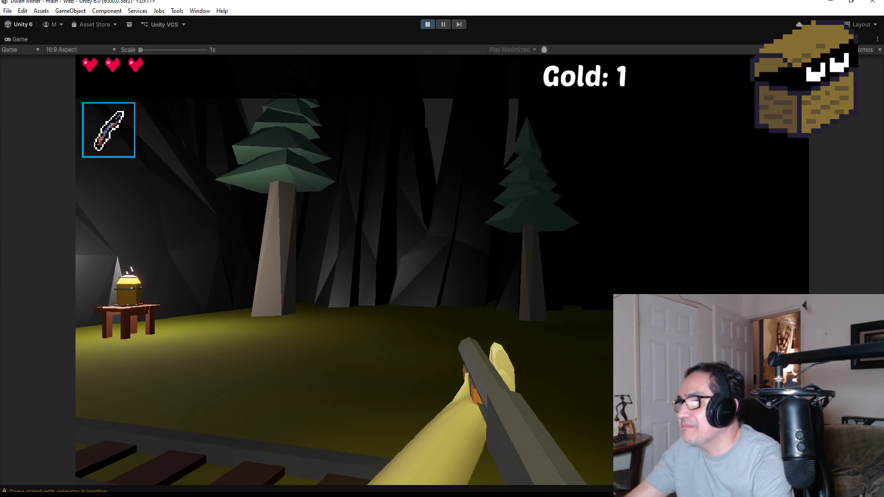
key(Escape)
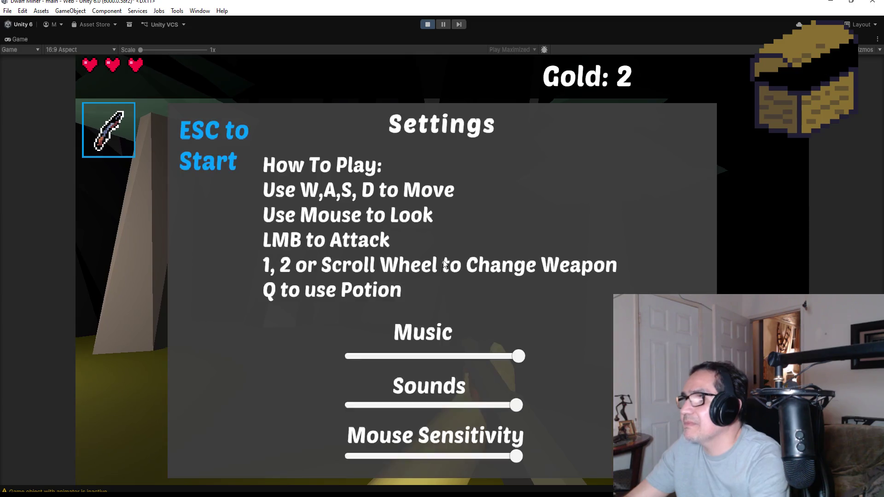
click(428, 25)
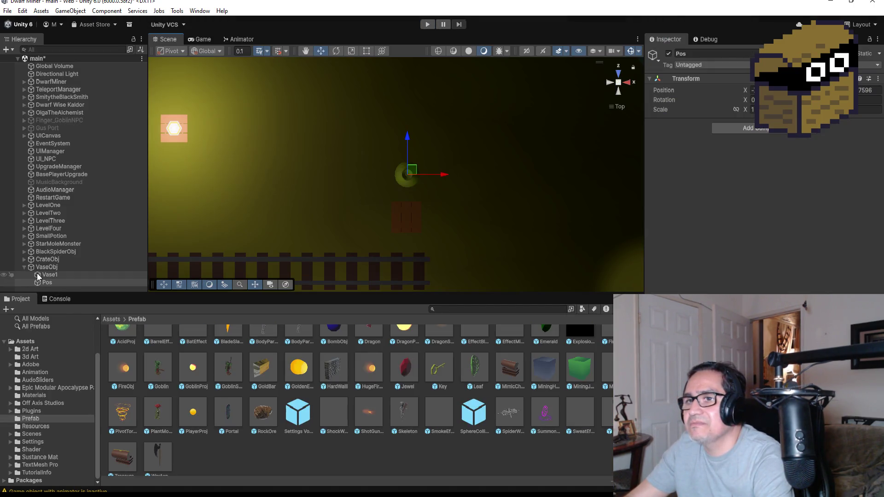
Frame the vase's Pos point in the Scene view and inspect Vase1's components
click(38, 276)
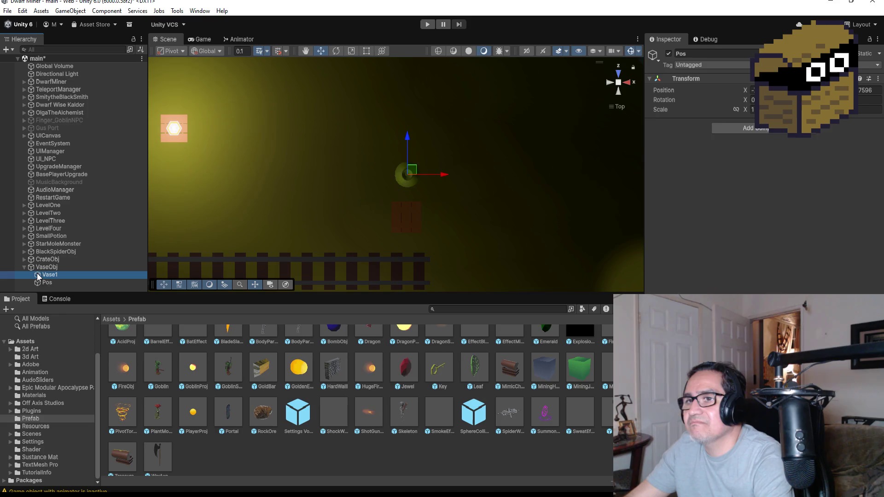
click(49, 282)
double_click(48, 281)
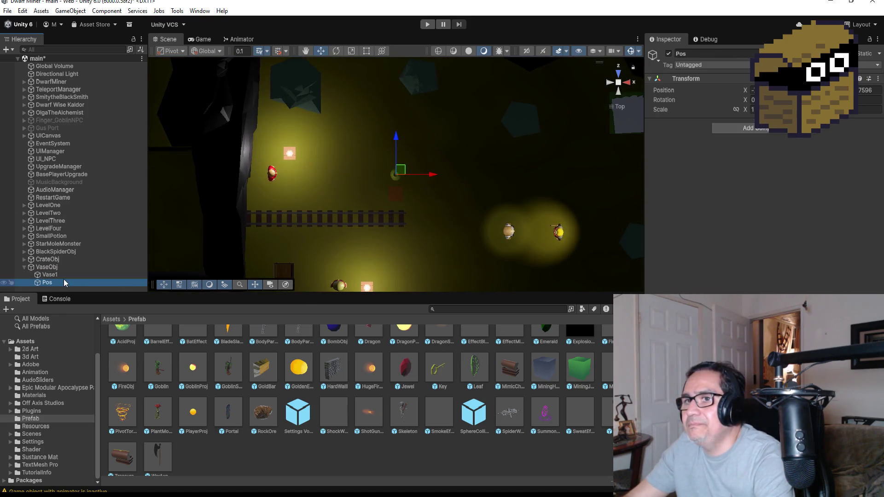
click(64, 277)
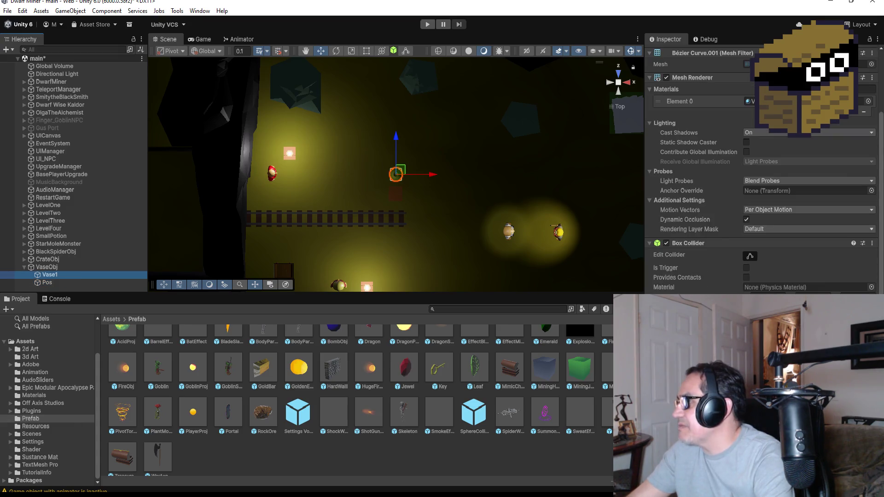
scroll(354, 401, up, 1)
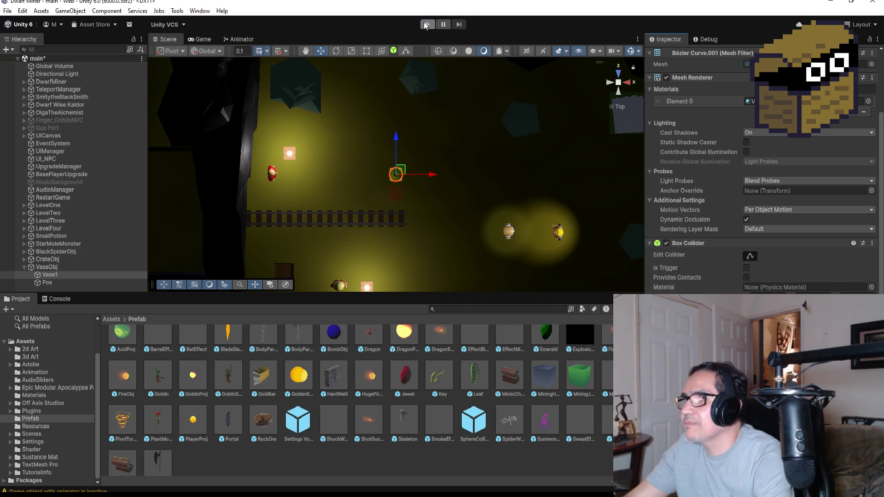
Play-test the level with the torch equipped, then stop Play mode
click(425, 24)
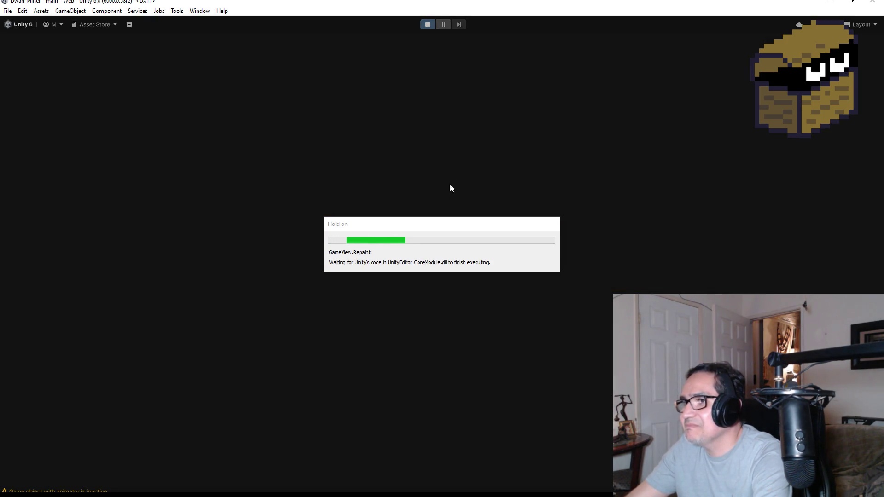
key(Escape)
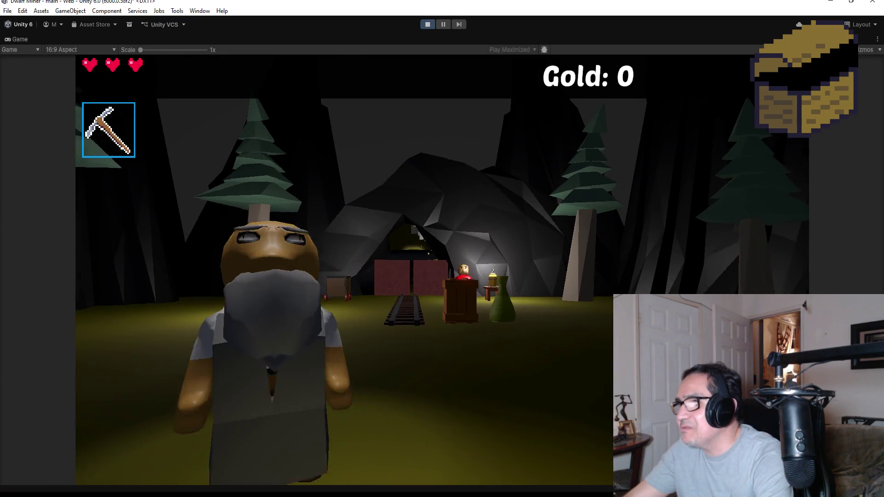
key(2)
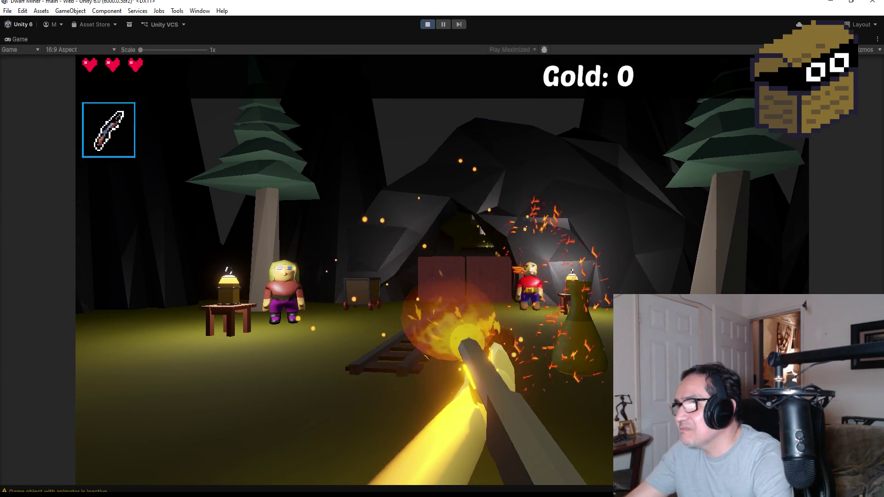
click(442, 249)
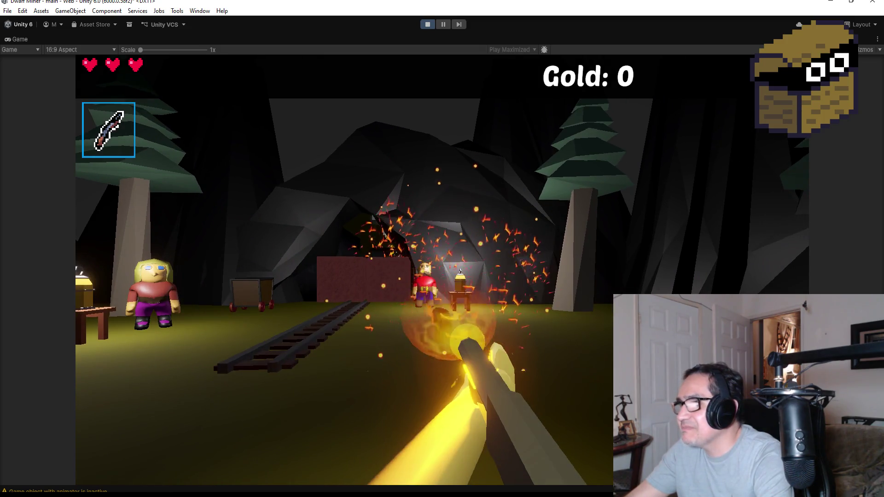
key(w)
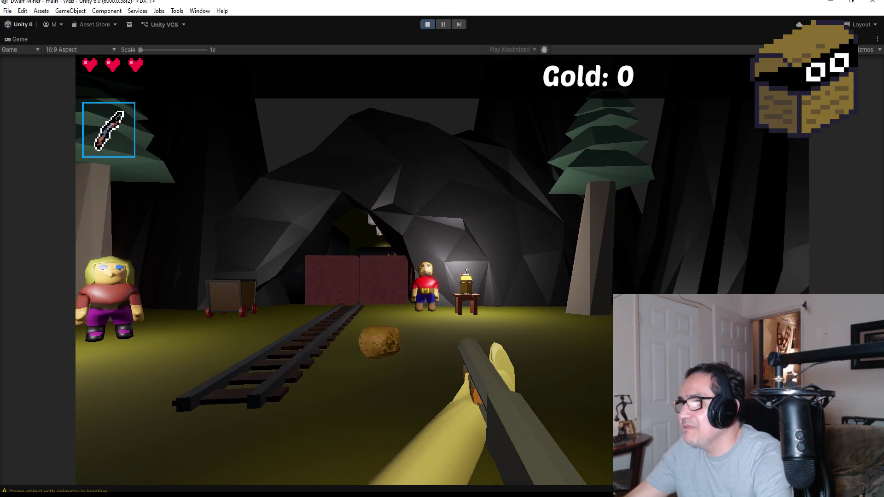
key(Escape)
click(423, 27)
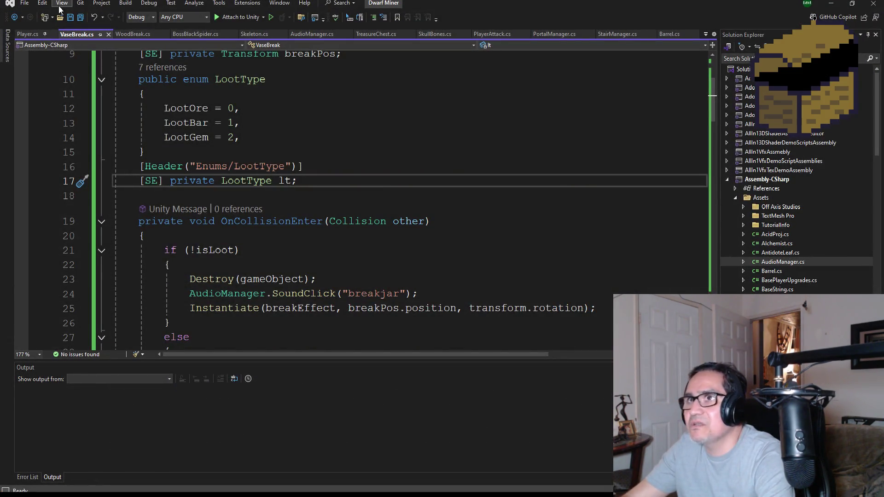
In VaseBreak.cs, replace transform with breakPos in the loot spawns on lines 32, 42 and 53
key(ctrl+s)
scroll(288, 240, down, 4)
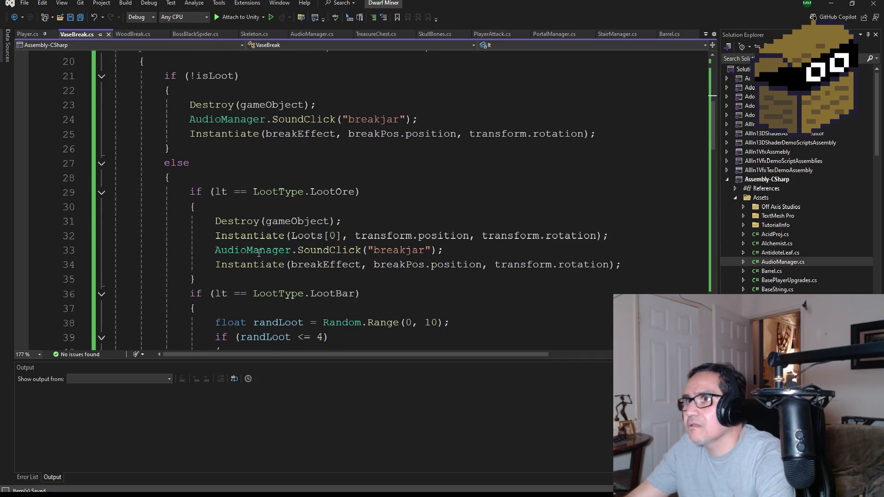
scroll(441, 225, up, 1)
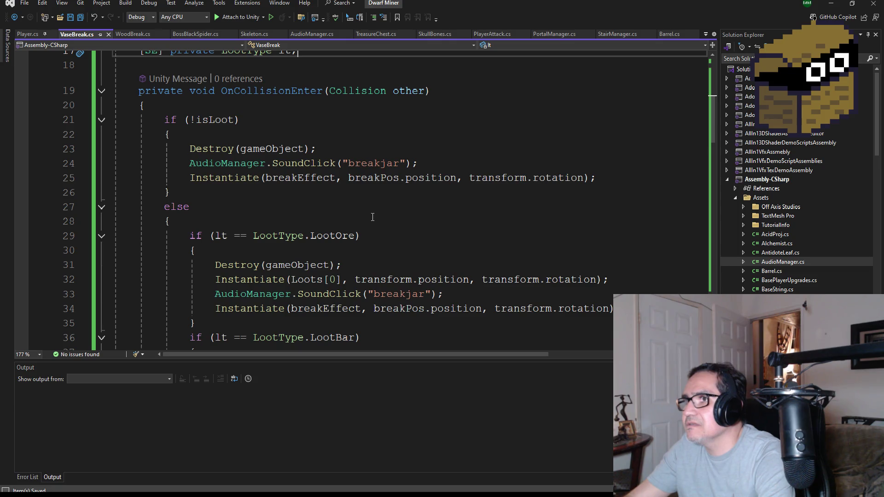
scroll(377, 227, down, 1)
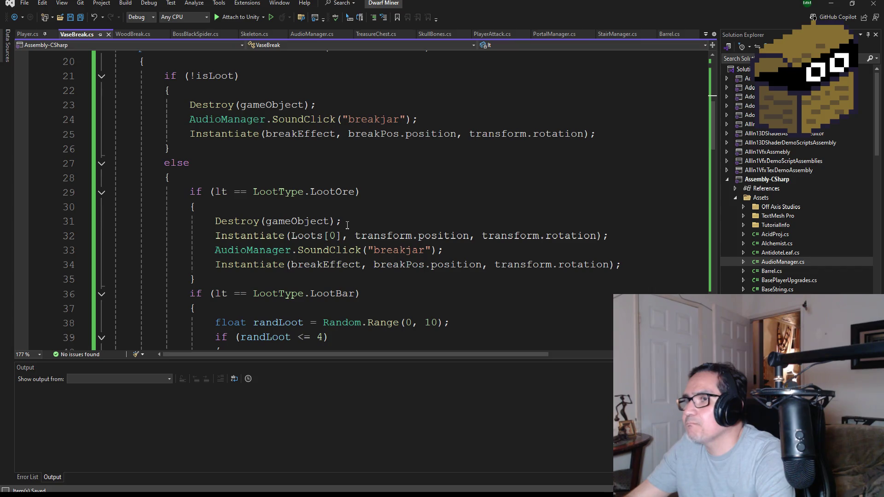
scroll(348, 221, down, 1)
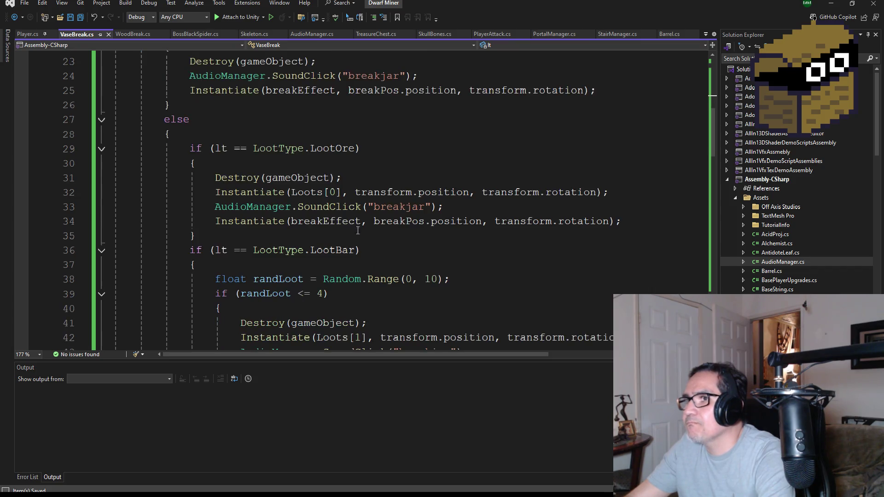
double_click(386, 222)
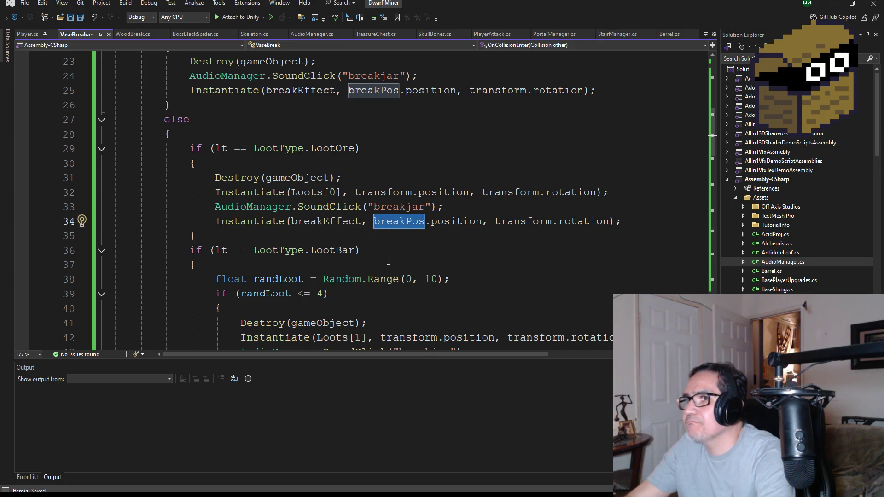
double_click(383, 192)
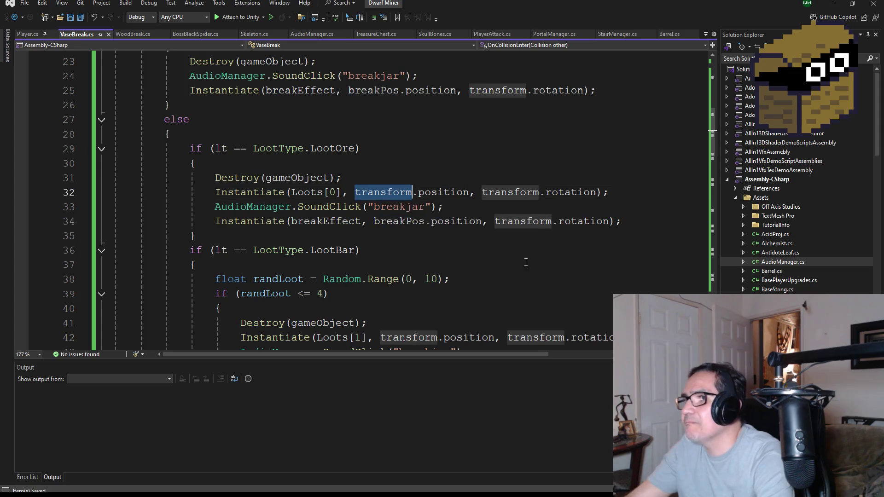
text(b)
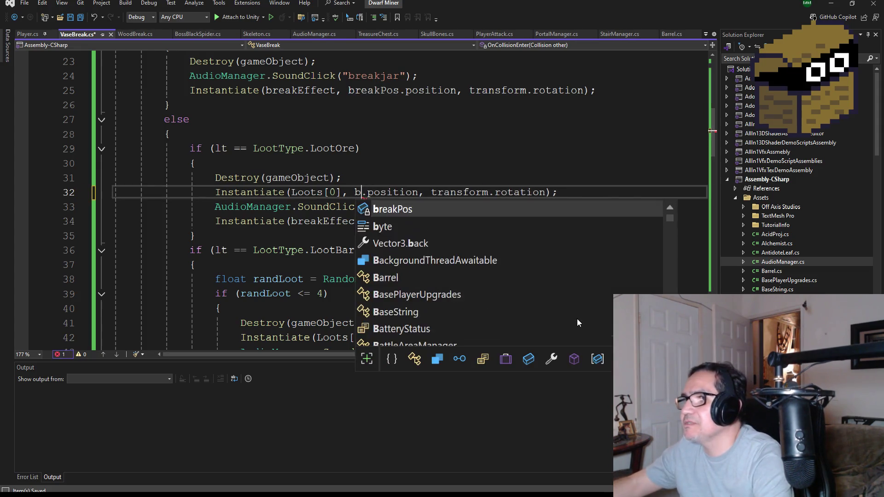
text(rea)
key(Tab)
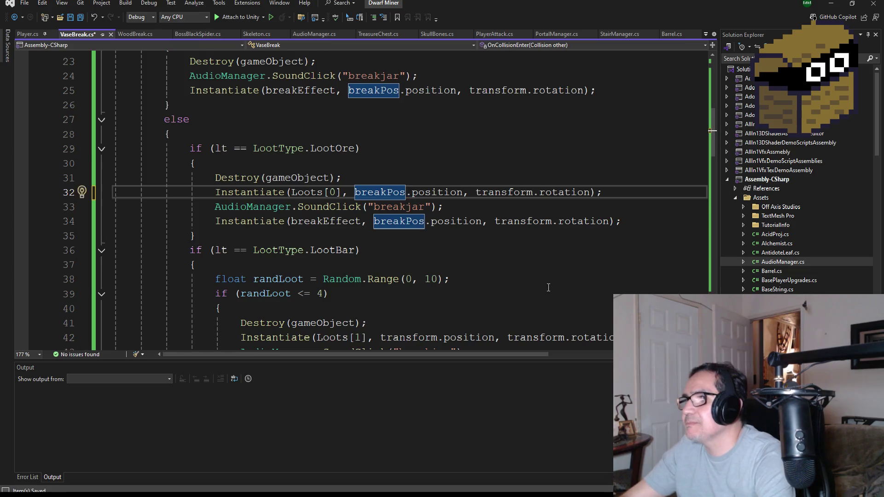
scroll(548, 288, down, 2)
double_click(431, 252)
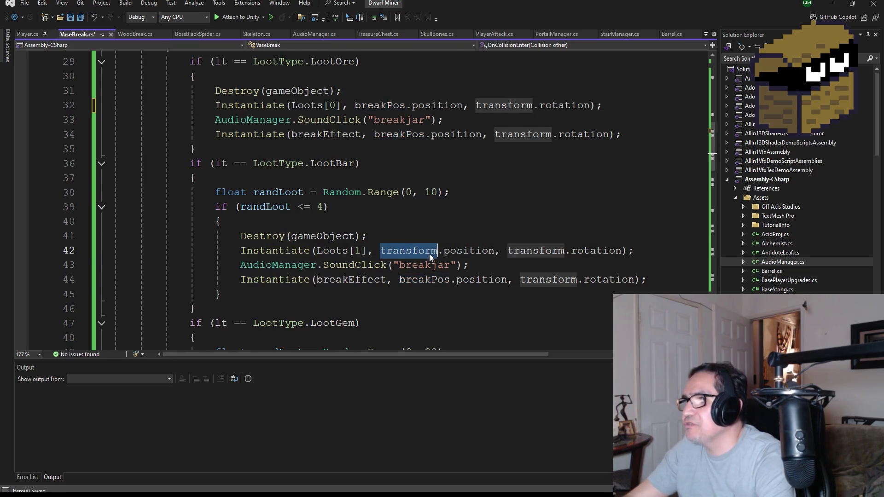
text(brea)
key(Tab)
scroll(432, 267, down, 4)
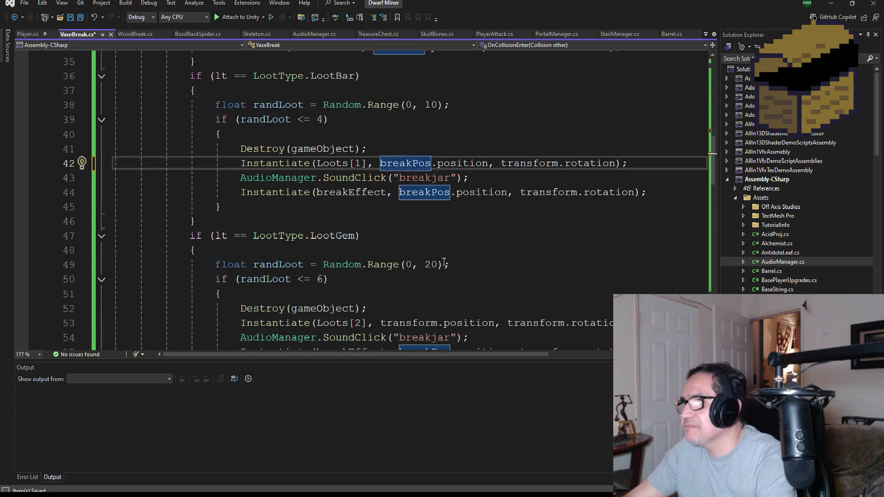
double_click(415, 237)
text(brea)
key(Tab)
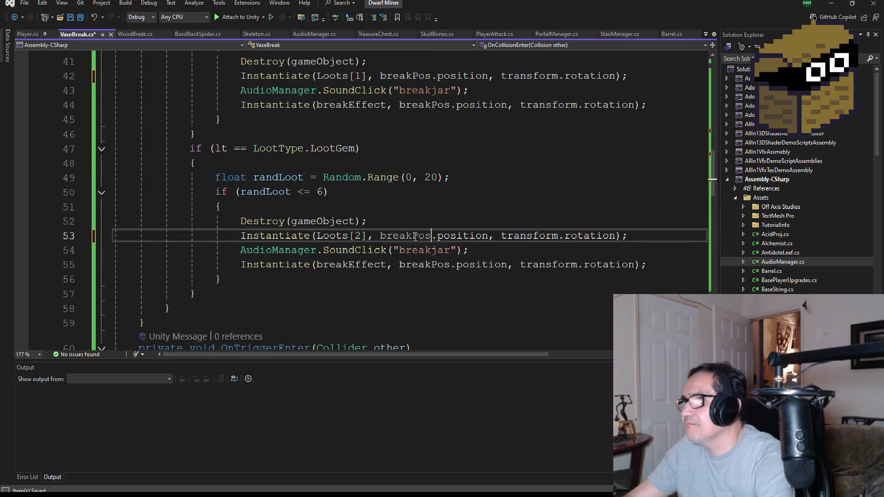
Replace transform with breakPos on lines 73, 83 and 94, then save VaseBreak.cs
scroll(409, 276, down, 5)
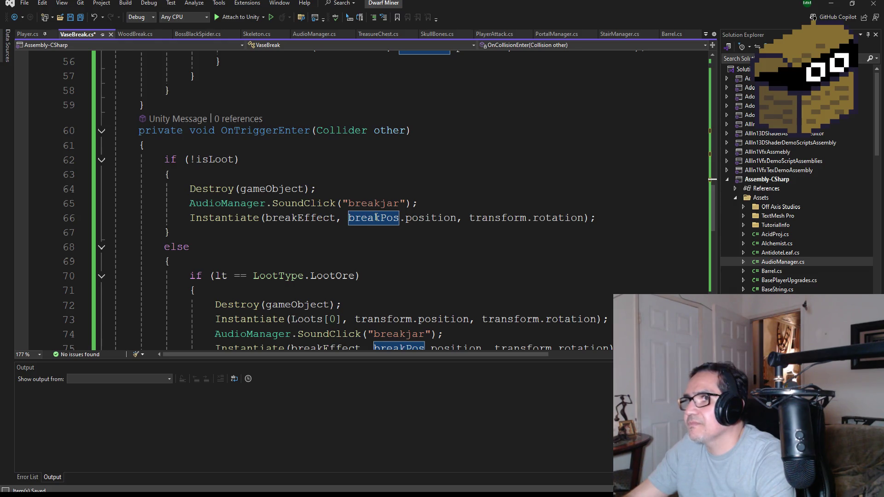
scroll(382, 221, down, 2)
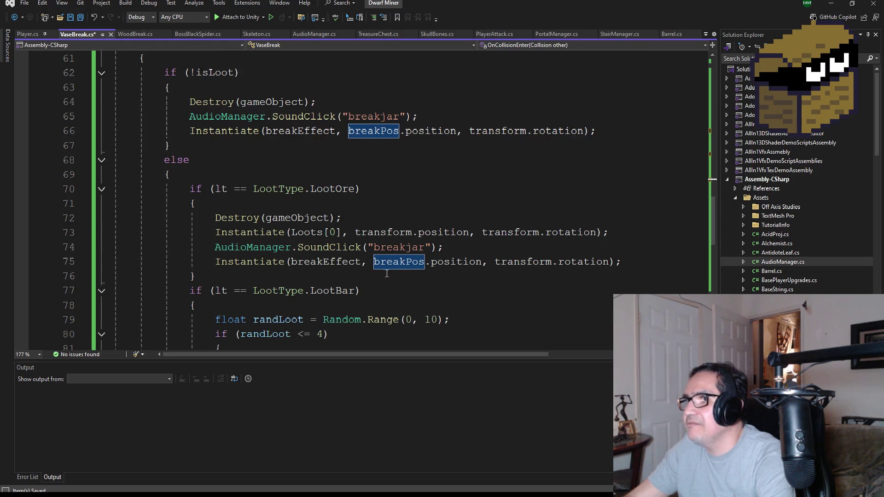
double_click(362, 232)
text(break)
key(Tab)
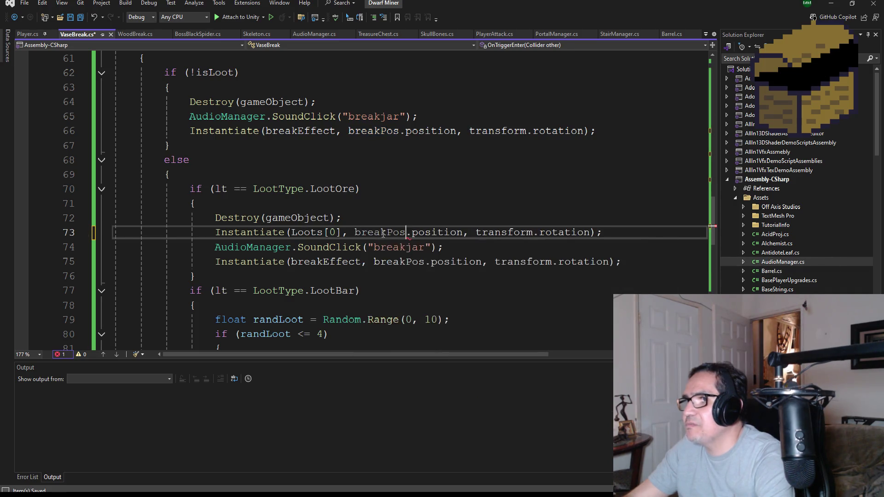
scroll(391, 287, down, 3)
double_click(409, 248)
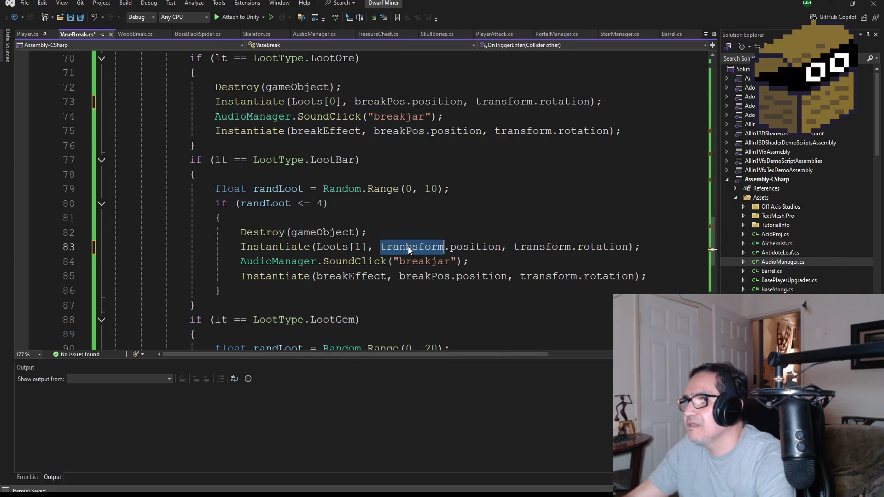
text(break)
key(Tab)
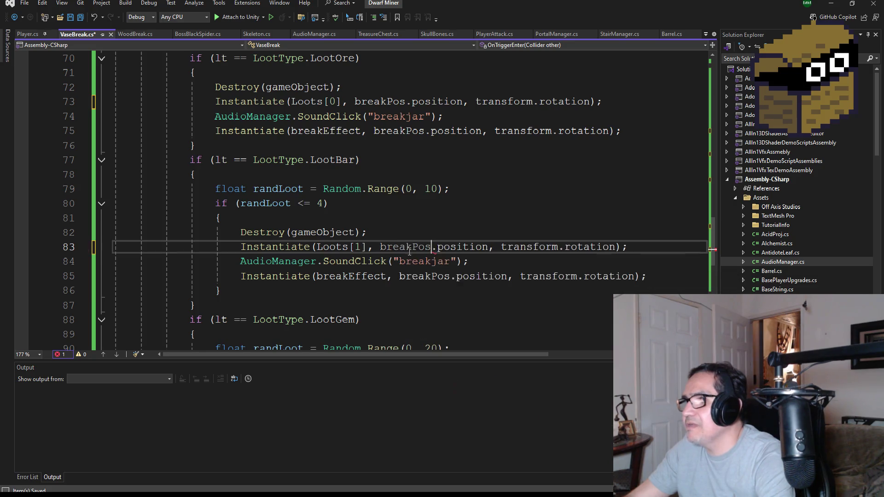
scroll(418, 280, down, 4)
double_click(413, 233)
text(brea)
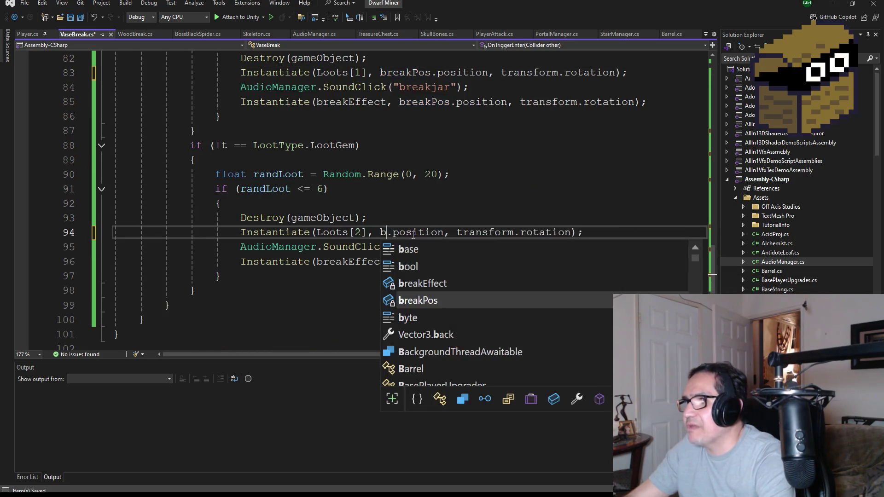
key(Tab)
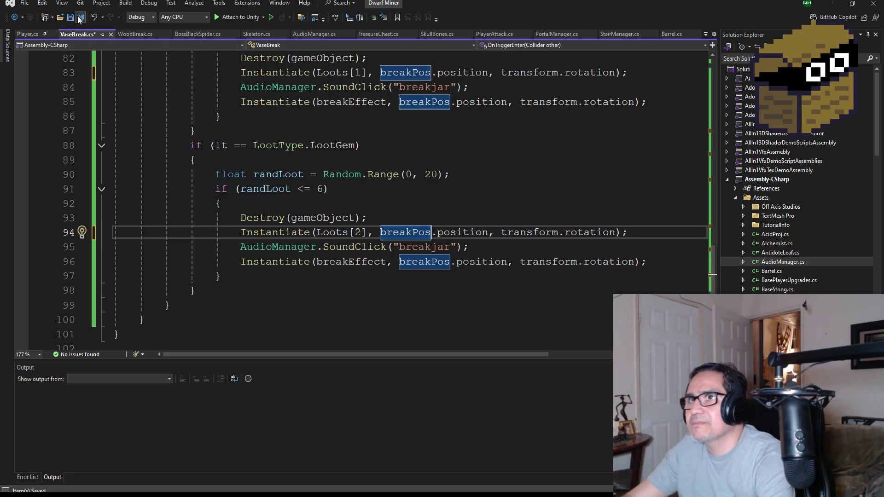
click(79, 18)
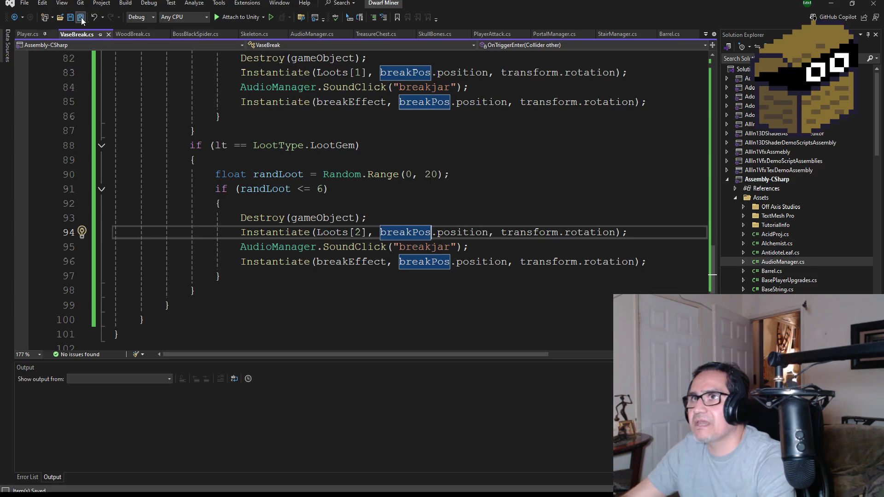
click(831, 4)
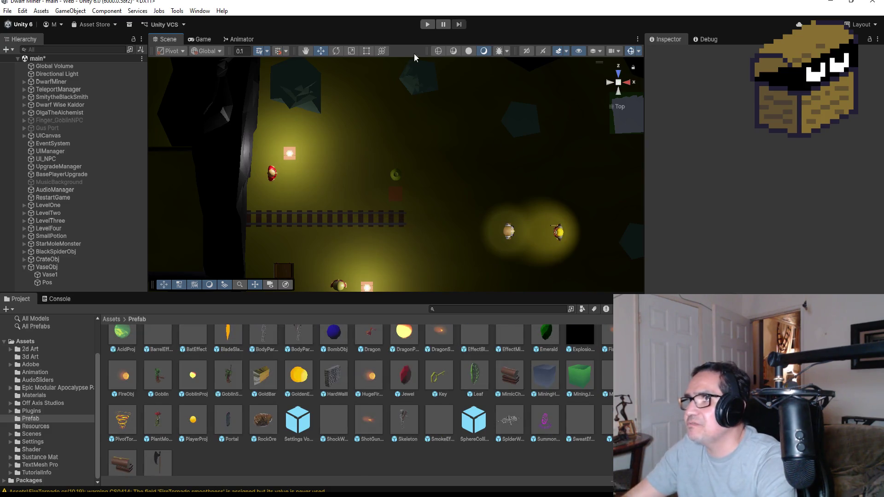
Play-test by breaking the crate and collecting its gold to reach Gold 2, then stop
click(430, 27)
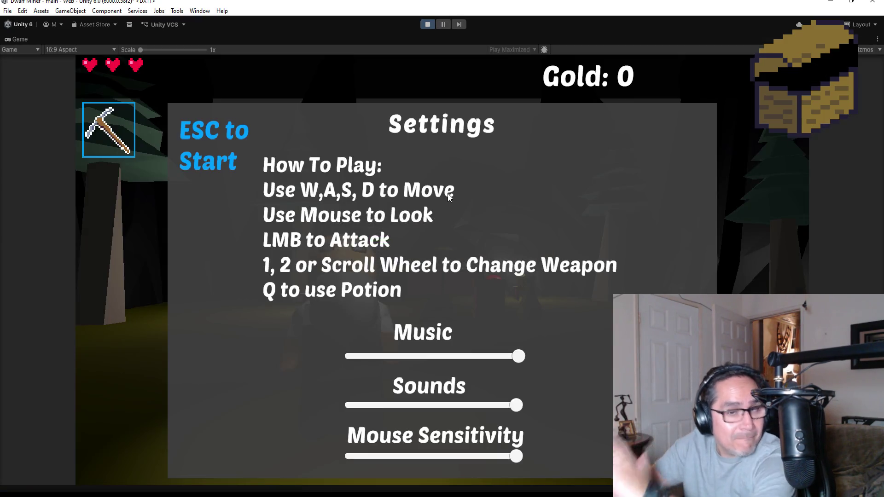
key(Escape)
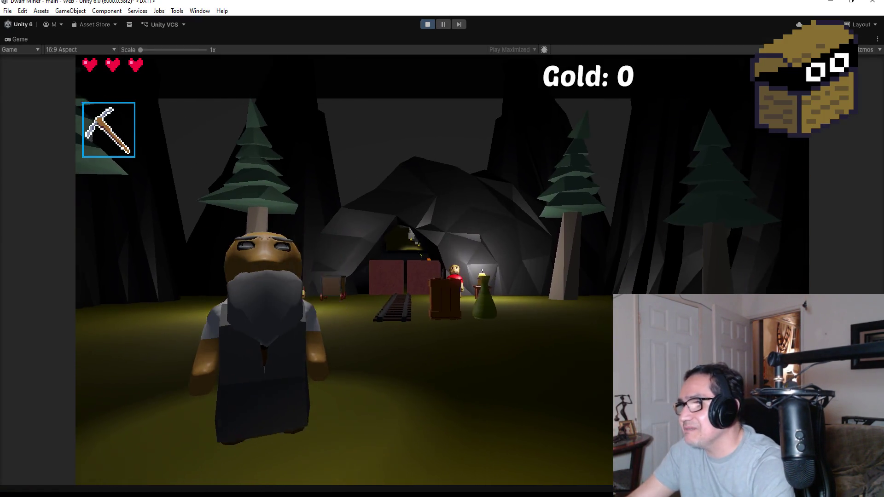
scroll(458, 210, down, 1)
click(442, 269)
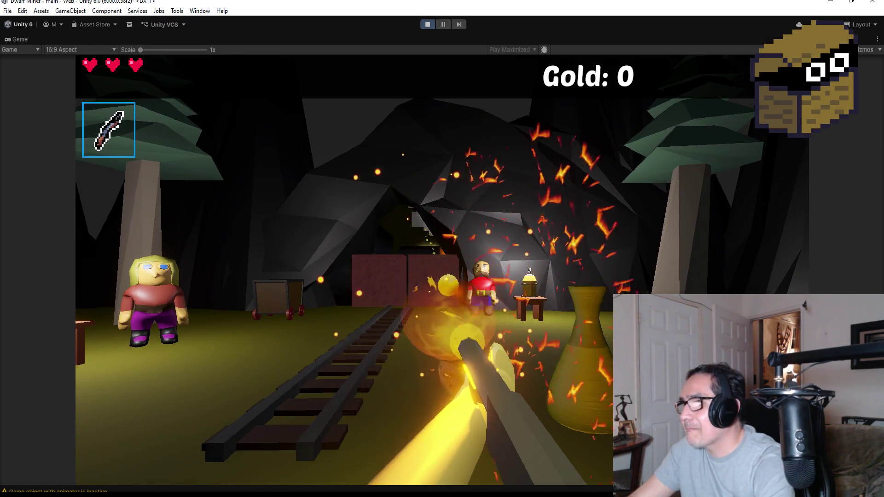
click(442, 270)
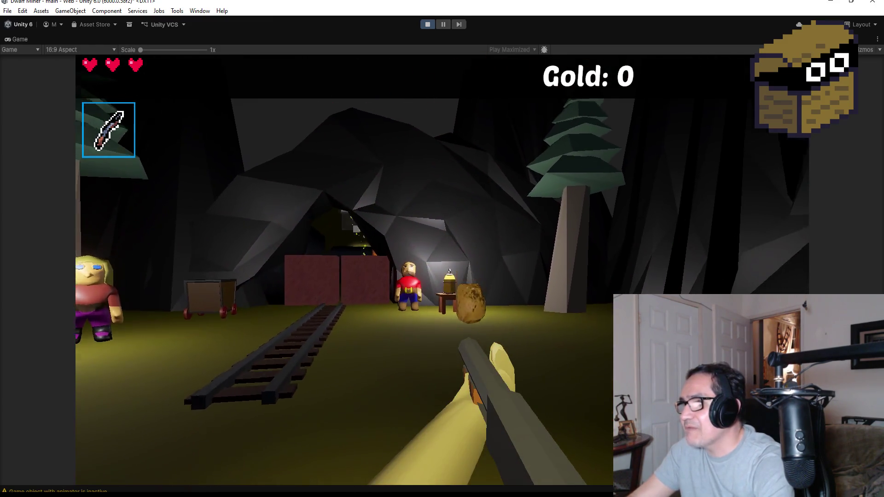
key(w)
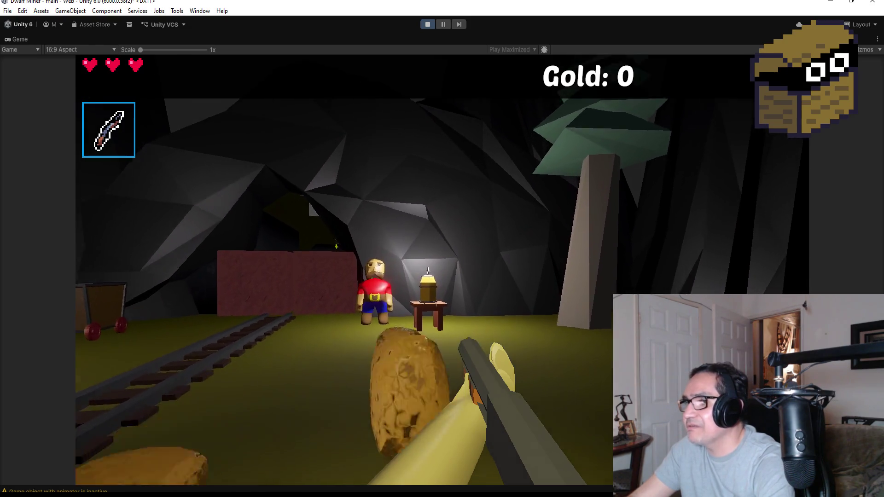
key(w)
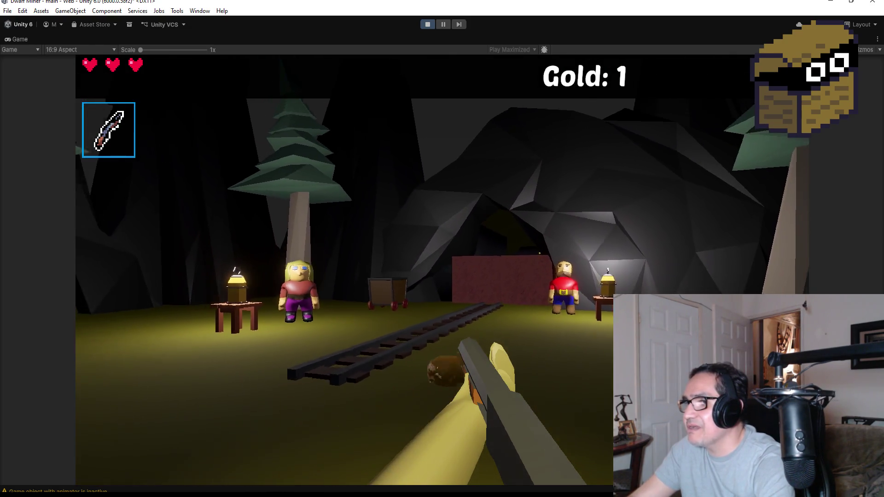
key(Escape)
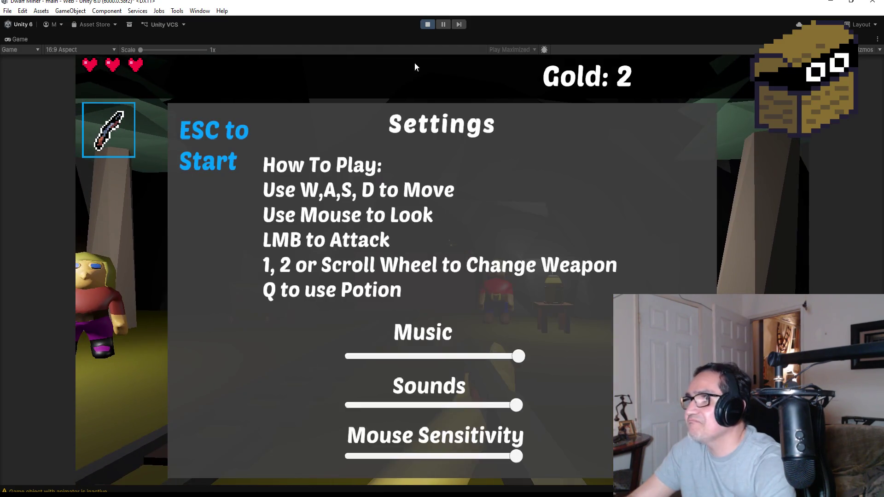
click(425, 26)
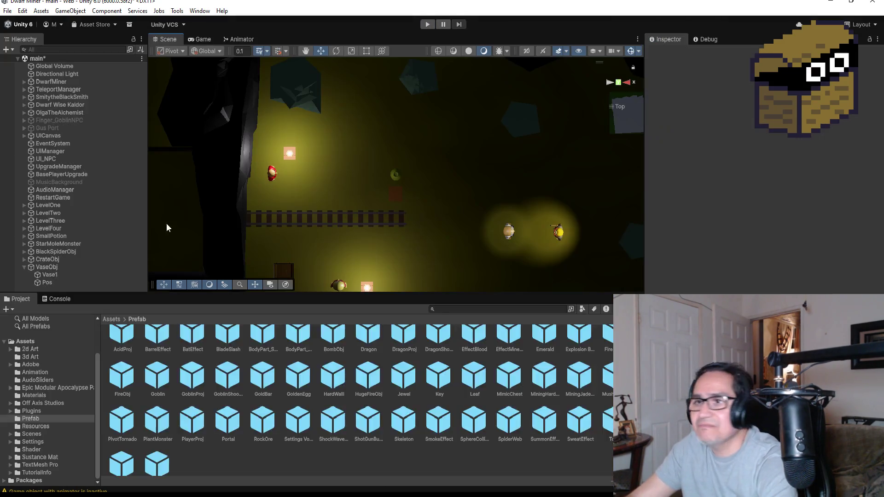
Compare against the vase's Pos, then raise CrateObj's Pos spawn point slightly upward
double_click(48, 283)
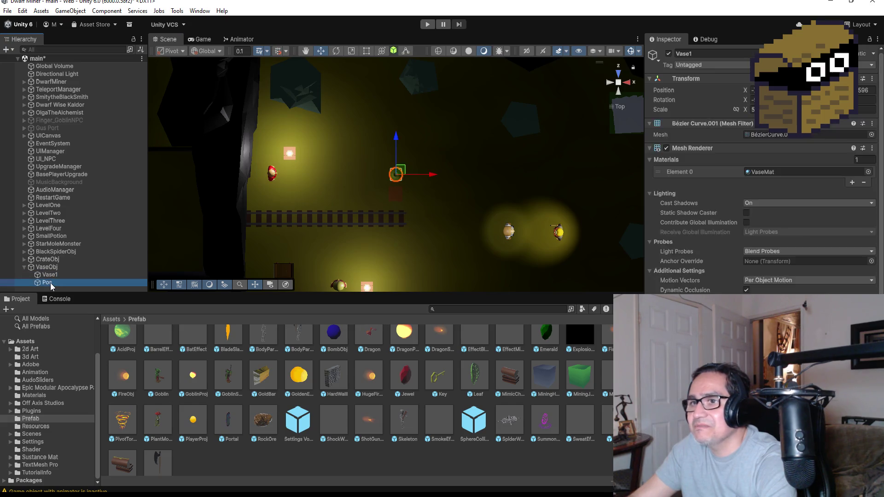
scroll(467, 203, down, 5)
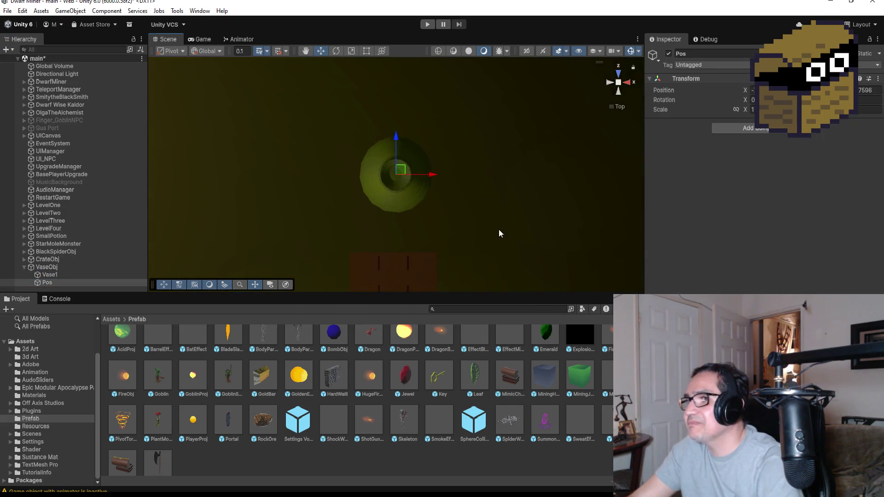
mouse_move(499, 229)
mouse_down()
mouse_move(327, 36)
mouse_move(392, 143)
mouse_up()
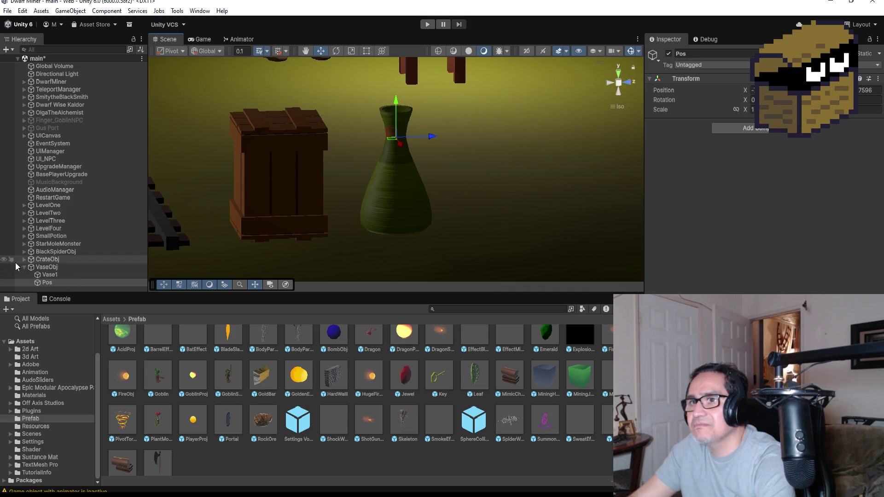
click(25, 260)
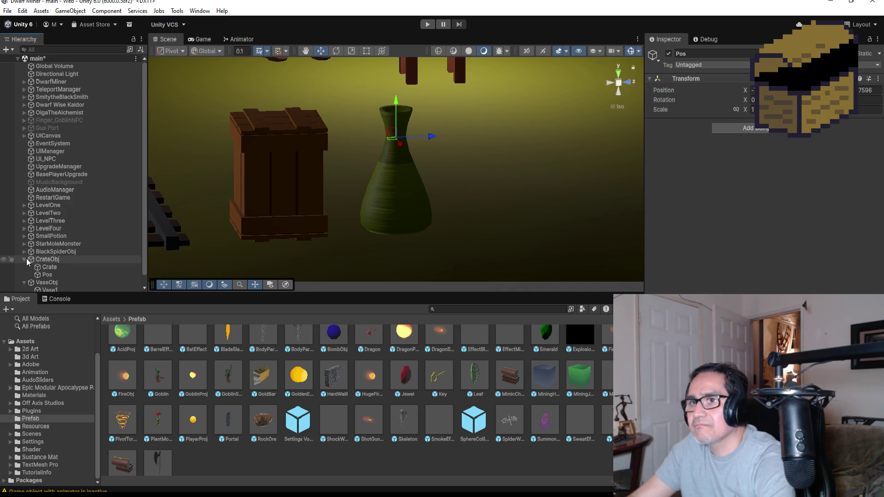
click(53, 277)
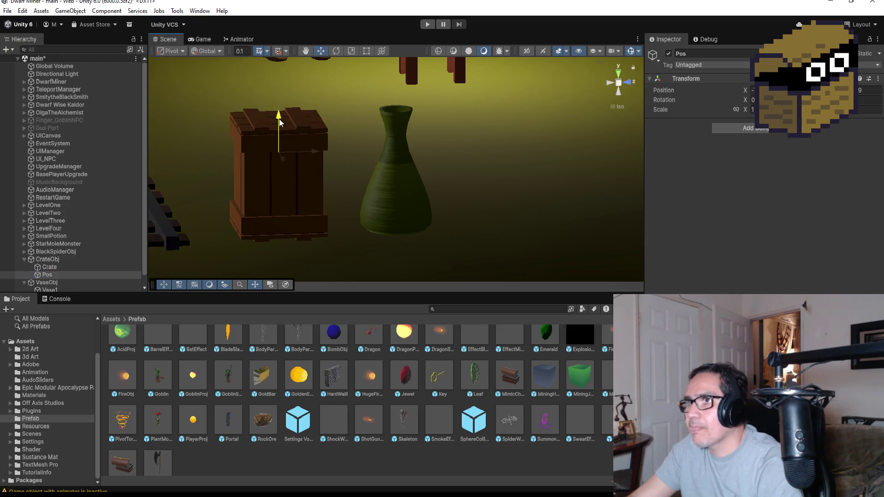
drag(280, 113, 278, 109)
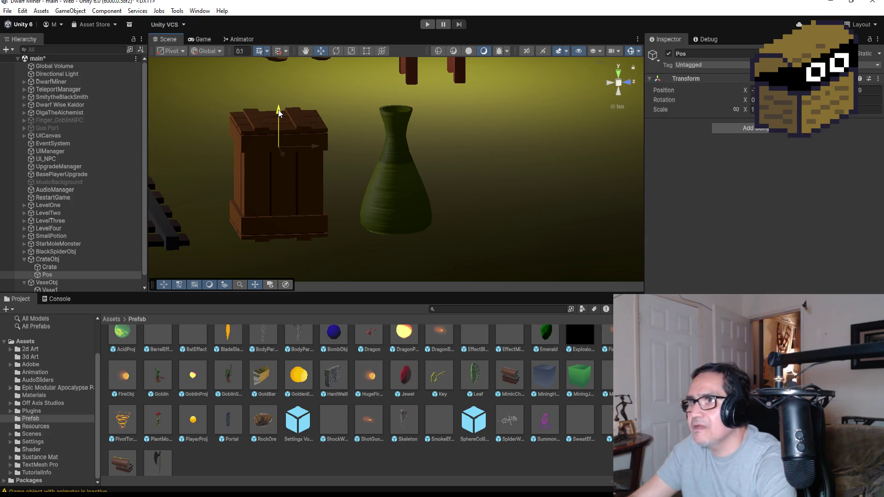
click(46, 260)
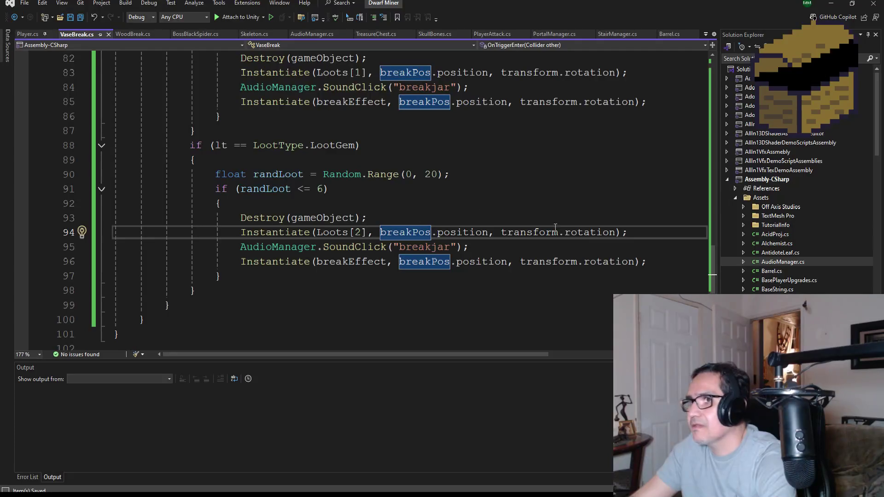
In WoodBreak.cs, copy breakPos and paste it over transform on lines 32, 42 and 53
scroll(797, 212, down, 15)
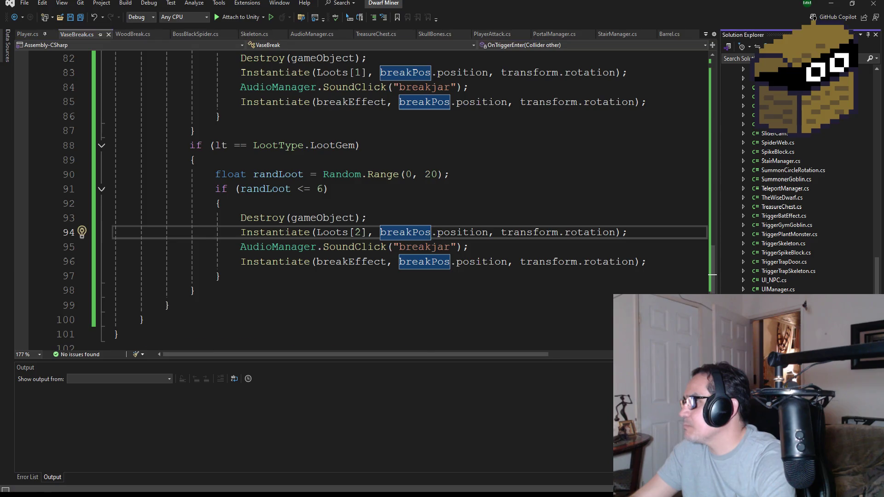
click(132, 34)
scroll(346, 221, down, 8)
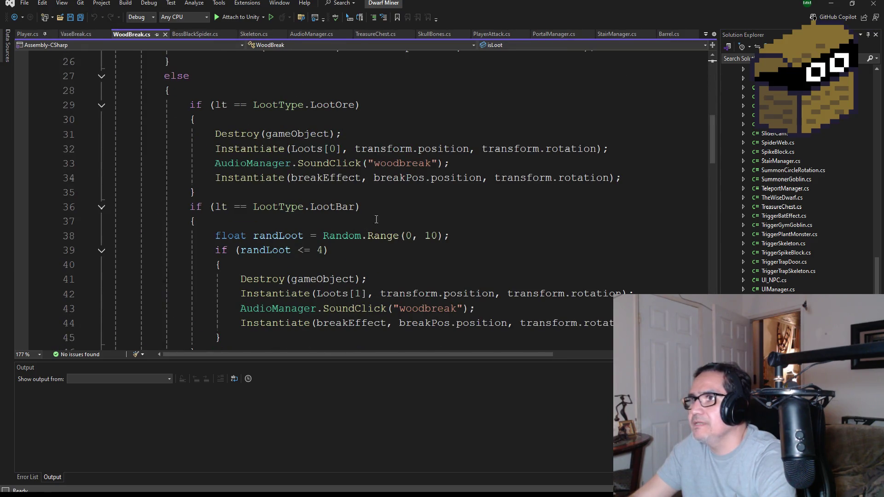
scroll(376, 219, up, 2)
double_click(371, 135)
key(ctrl+c)
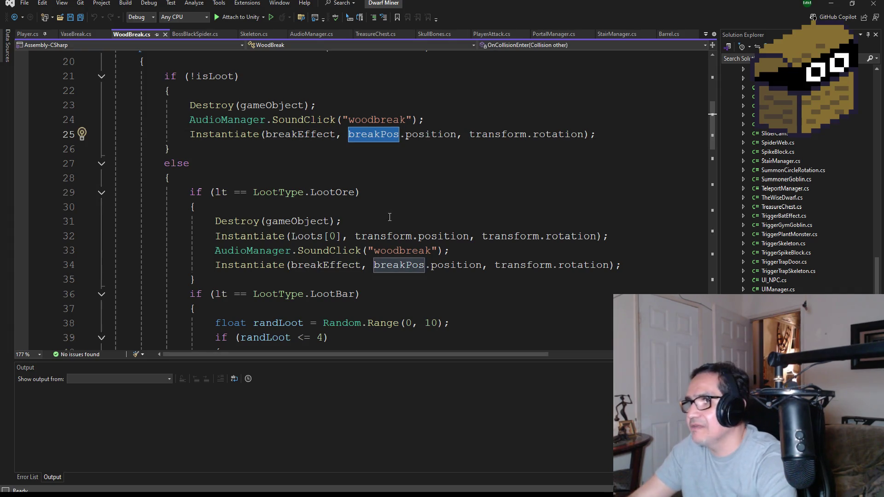
double_click(383, 236)
key(ctrl+v)
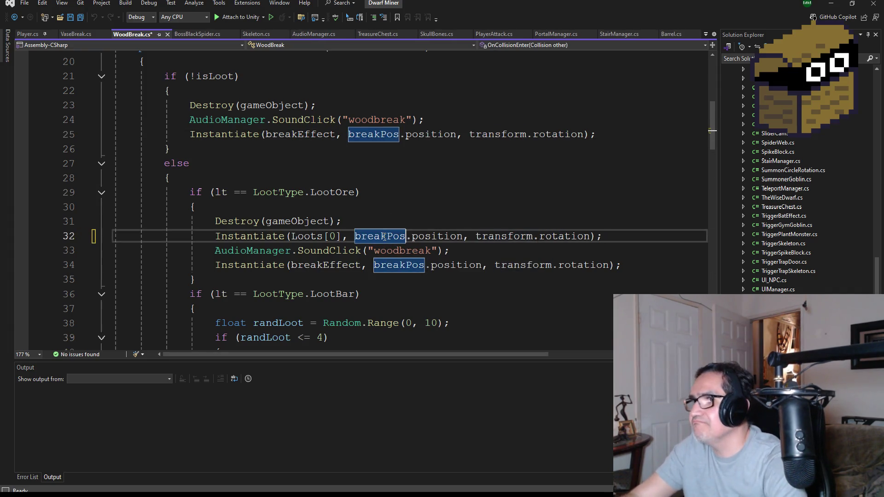
scroll(409, 211, down, 4)
double_click(408, 211)
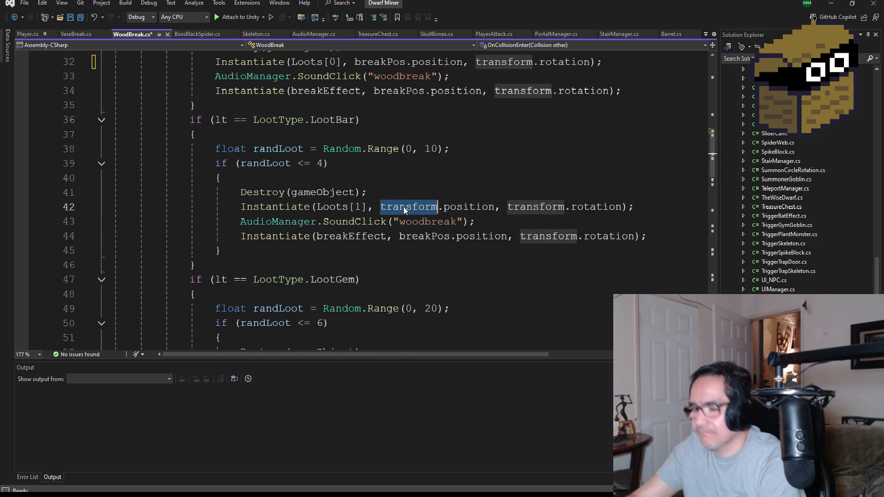
key(ctrl+v)
scroll(408, 230, down, 4)
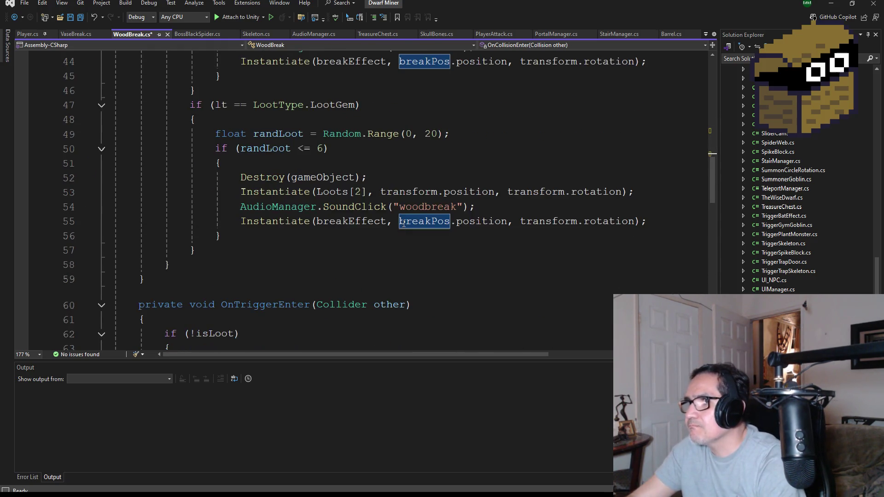
double_click(404, 191)
key(ctrl+v)
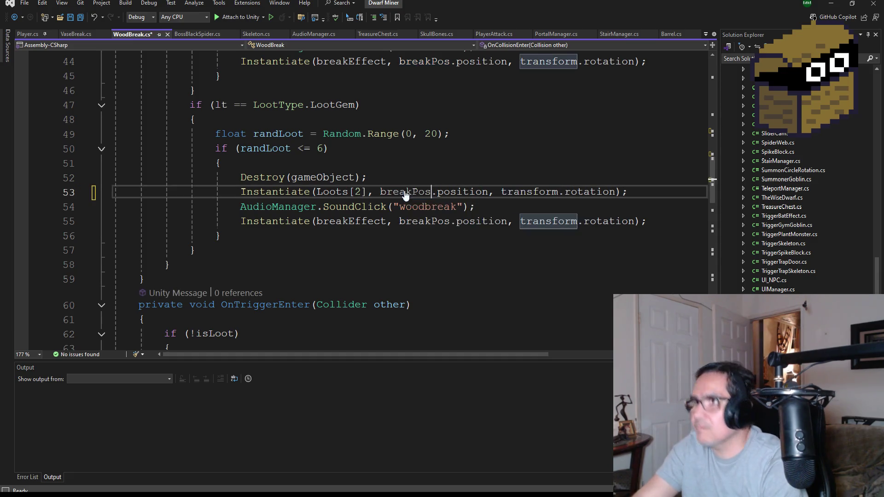
Paste breakPos over transform on lines 73, 83 and 94, then save WoodBreak.cs
scroll(411, 197, down, 7)
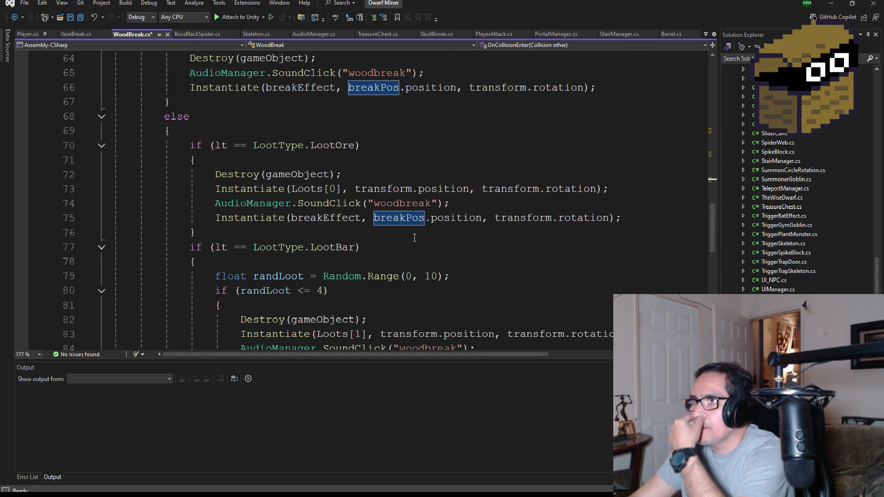
double_click(391, 189)
key(ctrl+v)
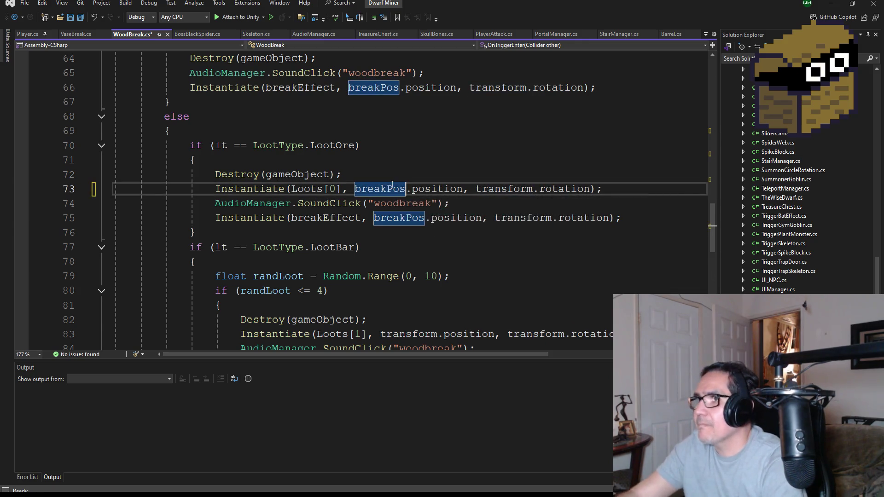
scroll(392, 184, down, 3)
double_click(400, 204)
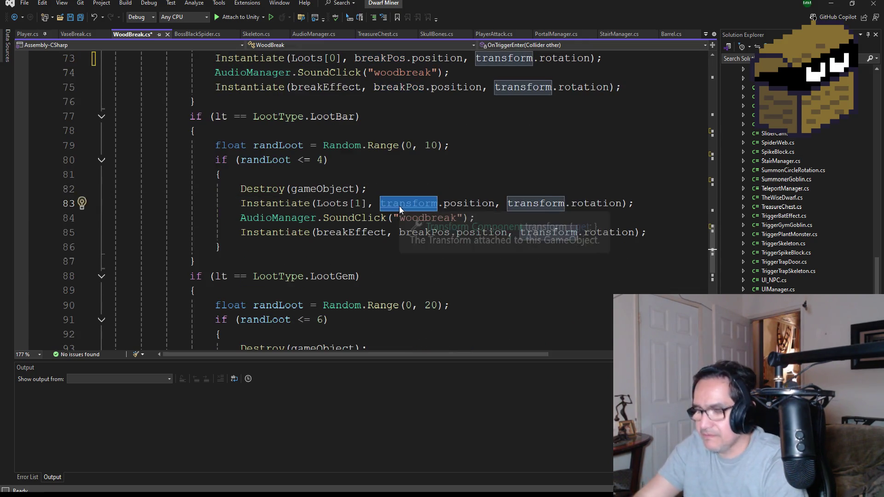
key(ctrl+v)
scroll(400, 210, down, 3)
double_click(399, 232)
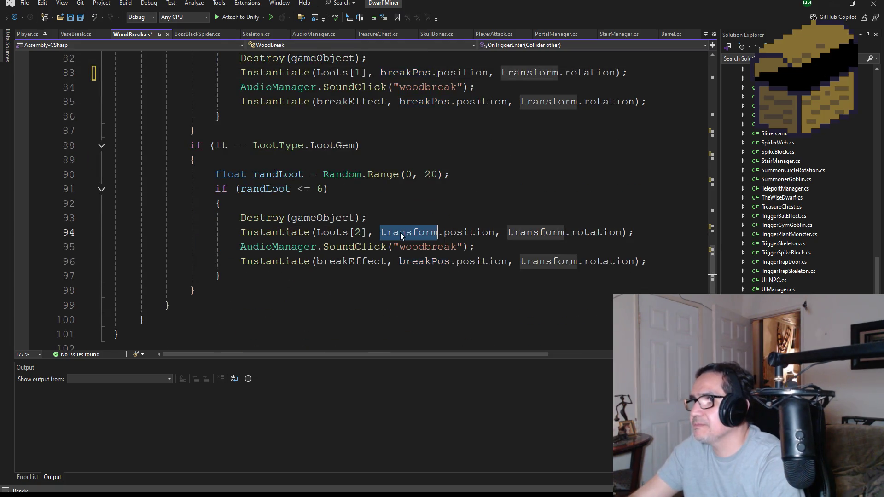
key(ctrl+v)
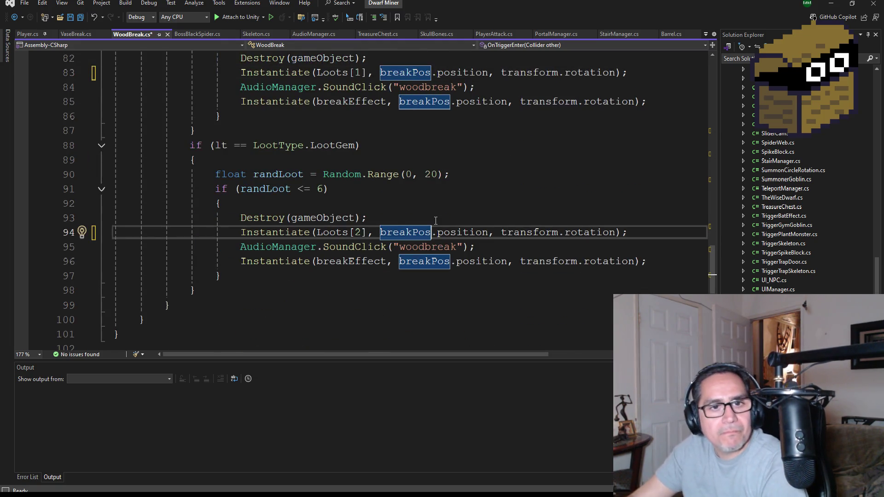
scroll(436, 221, down, 1)
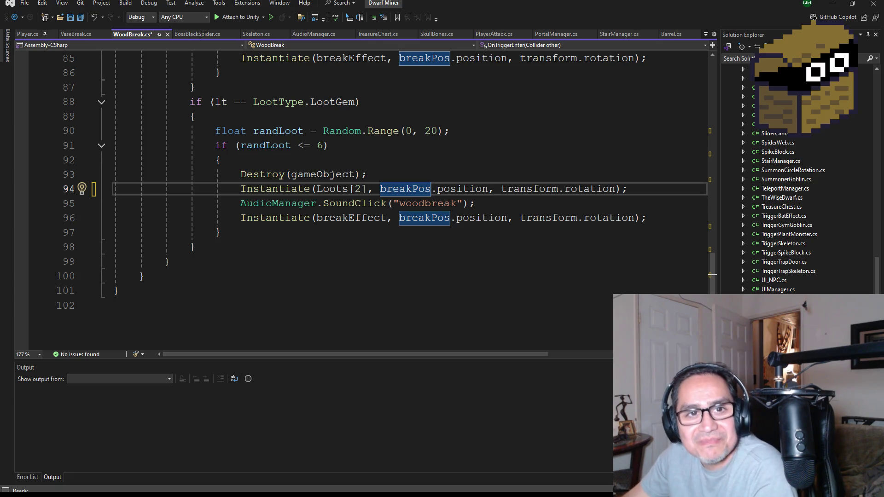
scroll(270, 206, down, 2)
scroll(308, 203, up, 6)
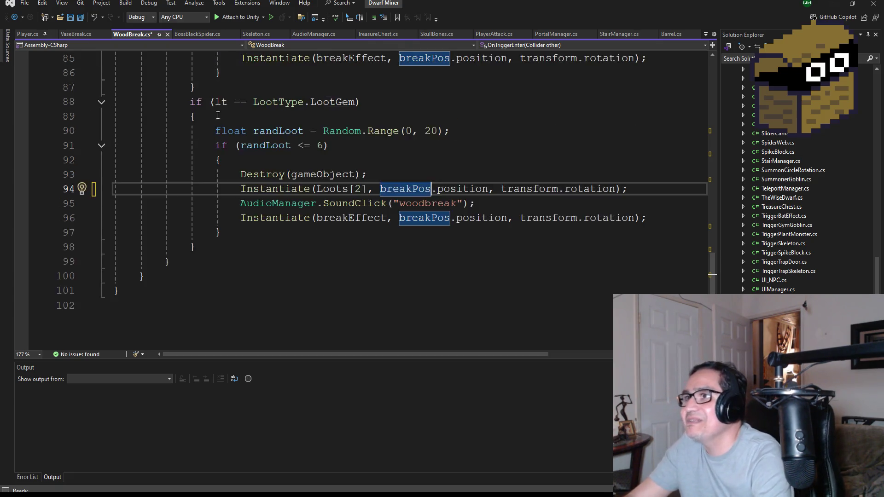
click(79, 19)
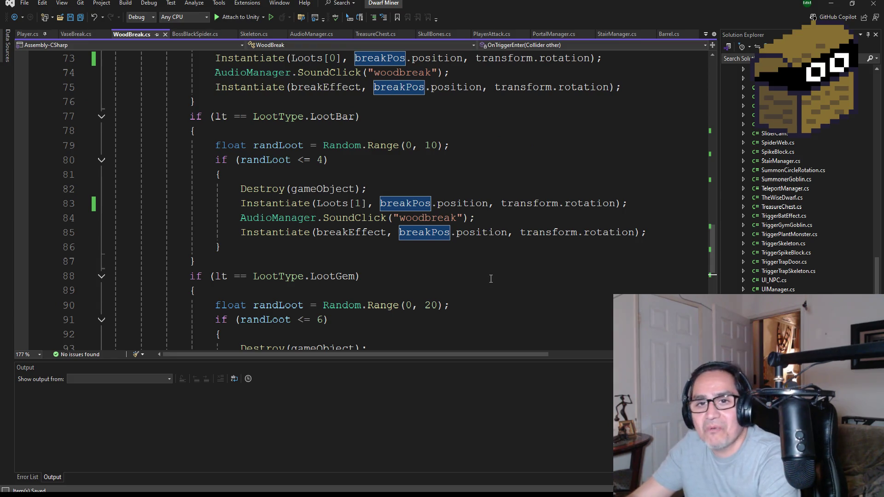
scroll(491, 279, up, 20)
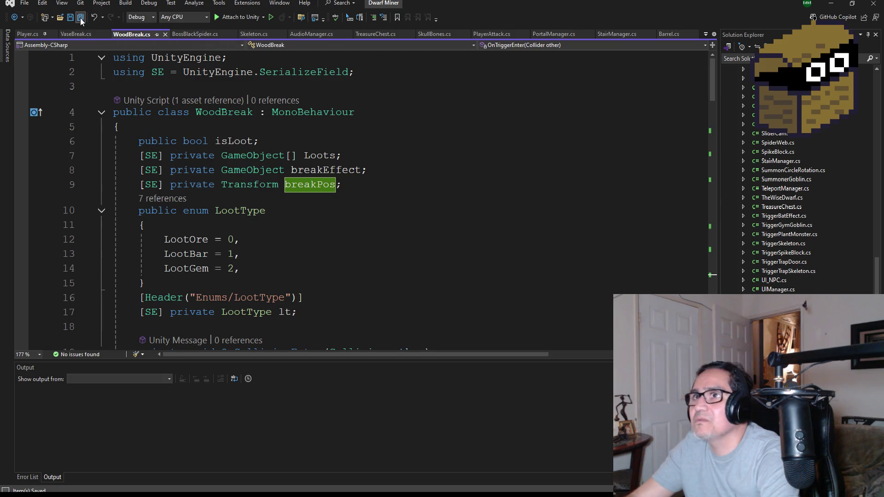
Playtest in first person, striking the gold rock twice until Gold reads 2, then stop Play mode
click(830, 5)
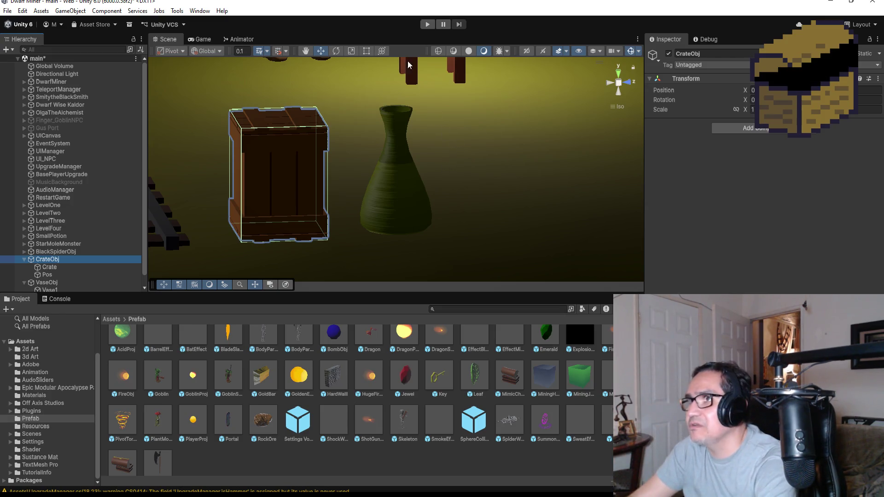
click(428, 25)
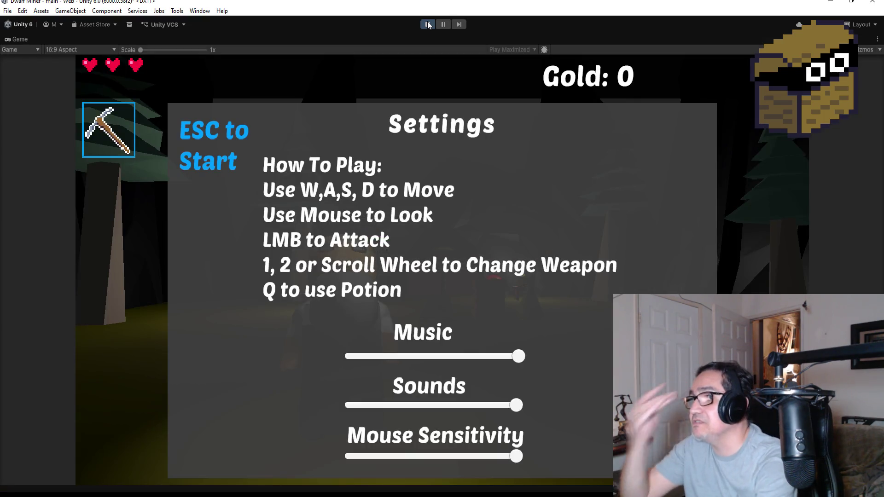
key(Escape)
scroll(475, 166, down, 1)
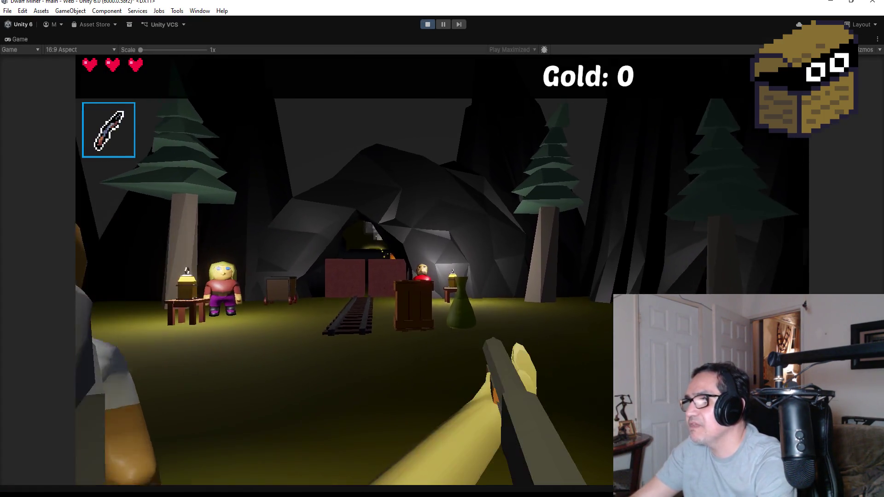
key(w)
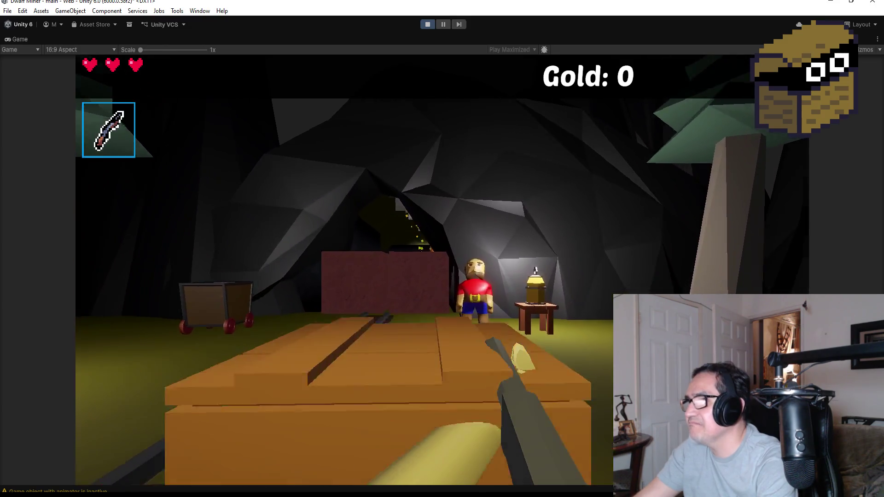
click(442, 270)
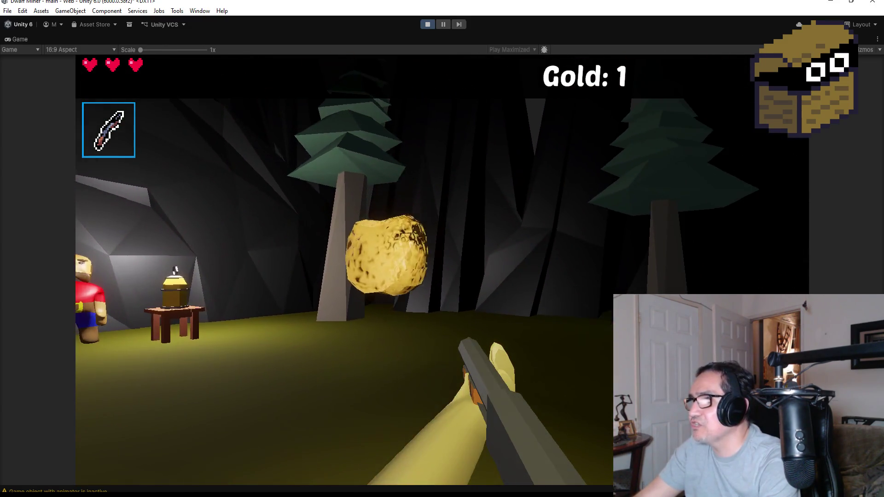
click(442, 270)
key(Escape)
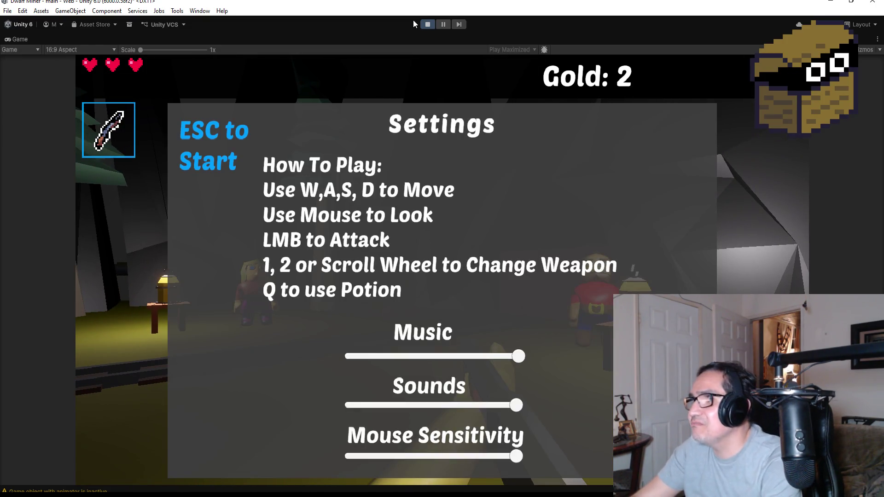
click(426, 25)
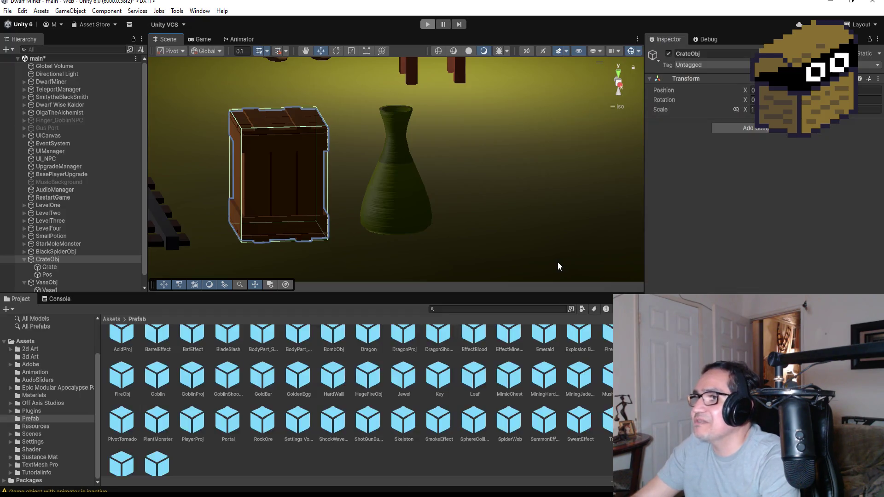
Switch the Scene to Top view, collapse CrateObj and VaseObj, and expand LevelOne's children
click(621, 75)
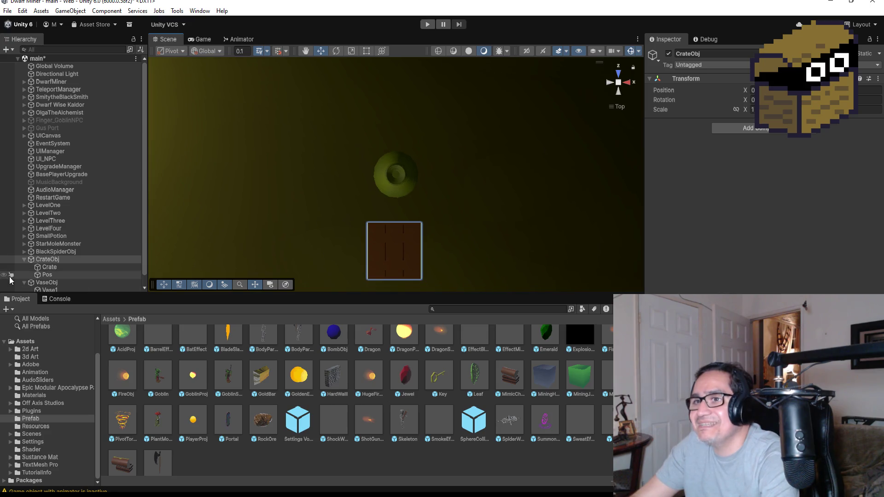
click(27, 259)
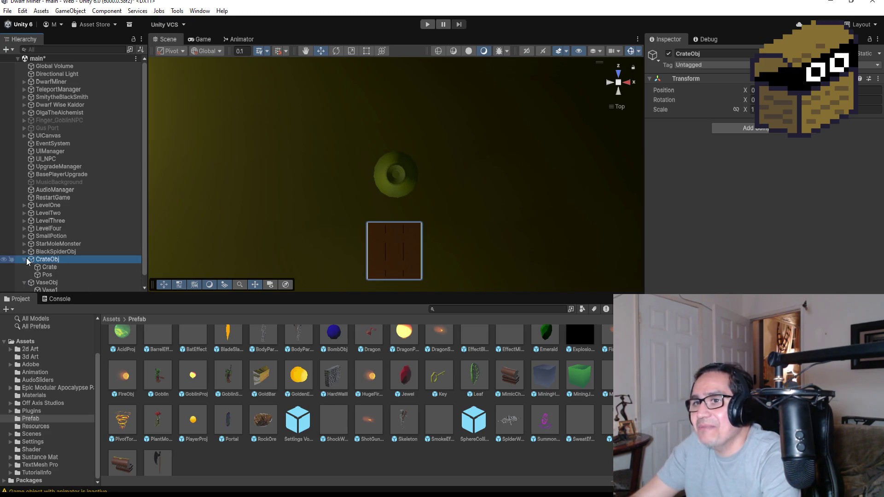
click(25, 260)
click(21, 268)
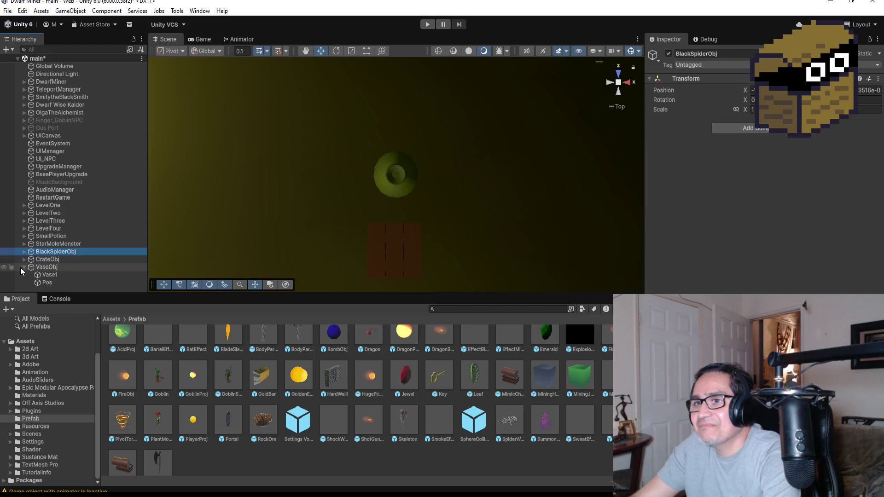
click(23, 267)
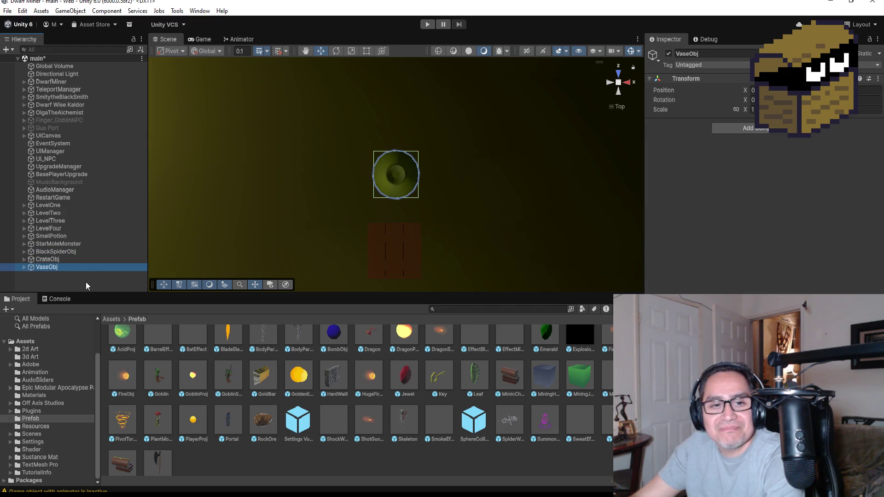
click(47, 259)
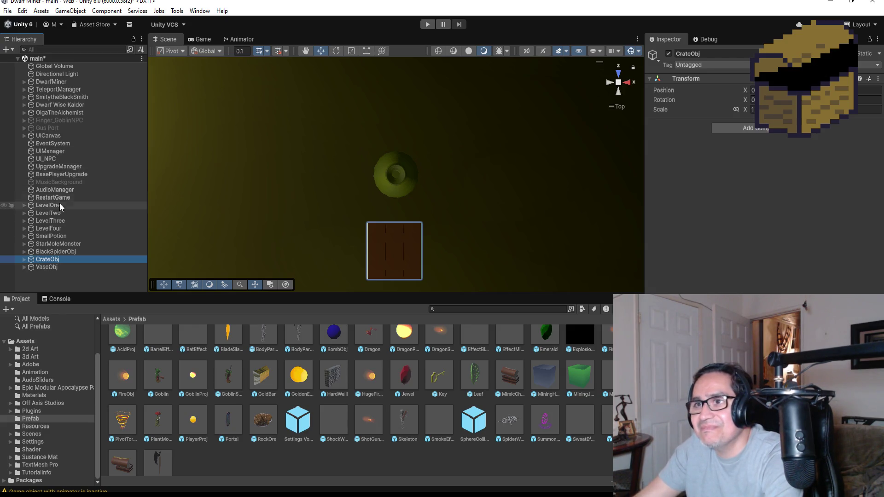
click(24, 205)
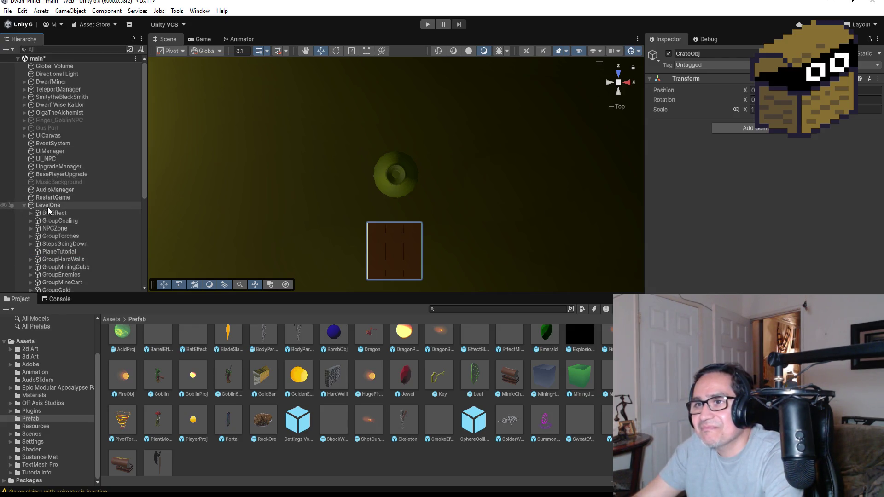
Create an empty object named BreakGroup under LevelOne, placed at the top of its children
right_click(48, 206)
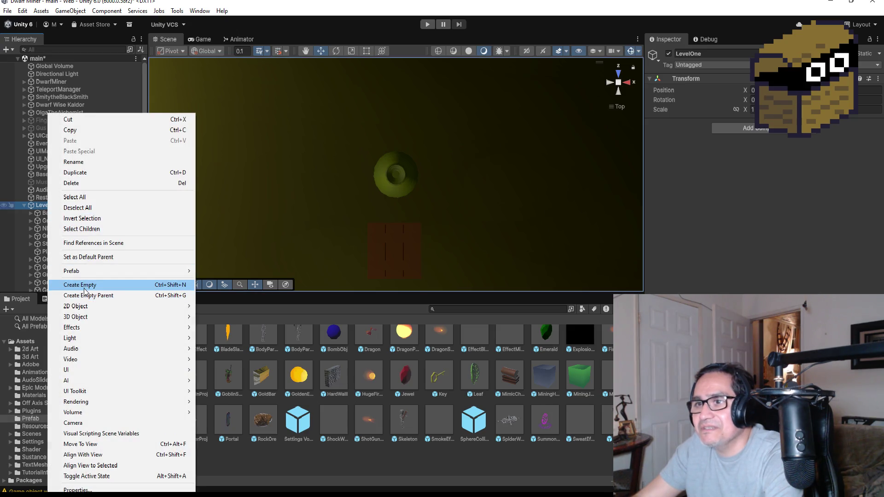
click(84, 285)
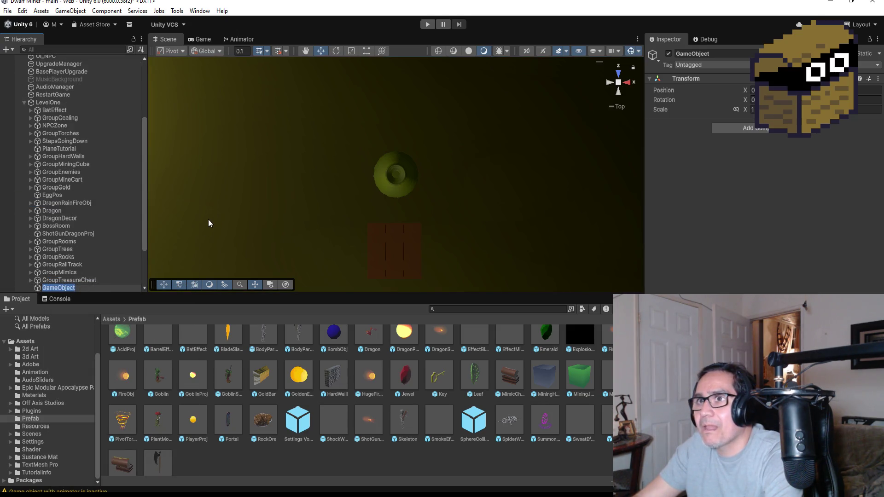
click(718, 53)
text(B)
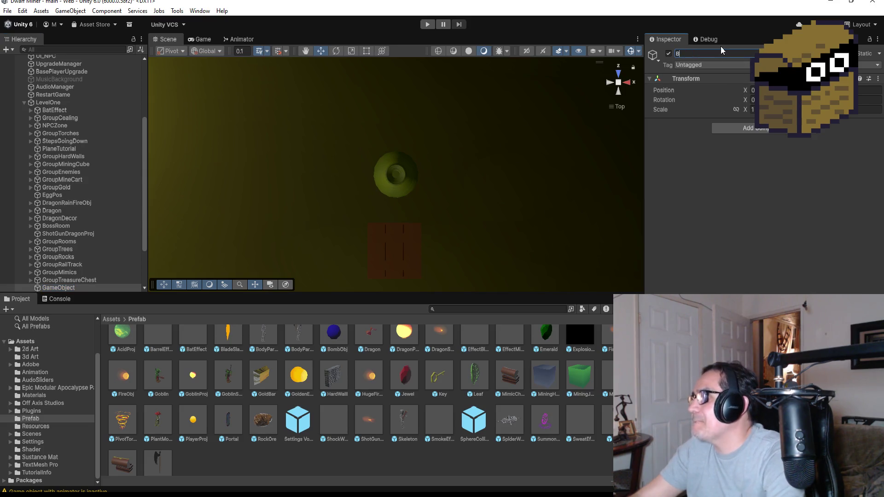
text(reakGroup)
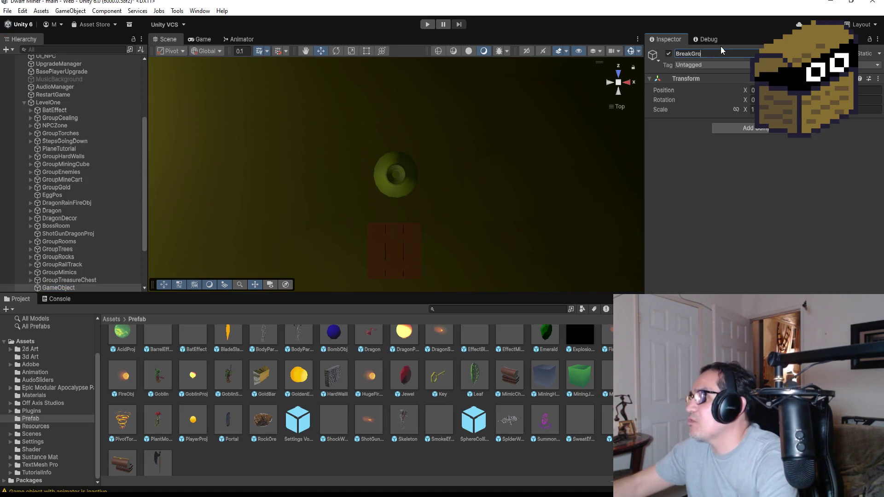
key(Return)
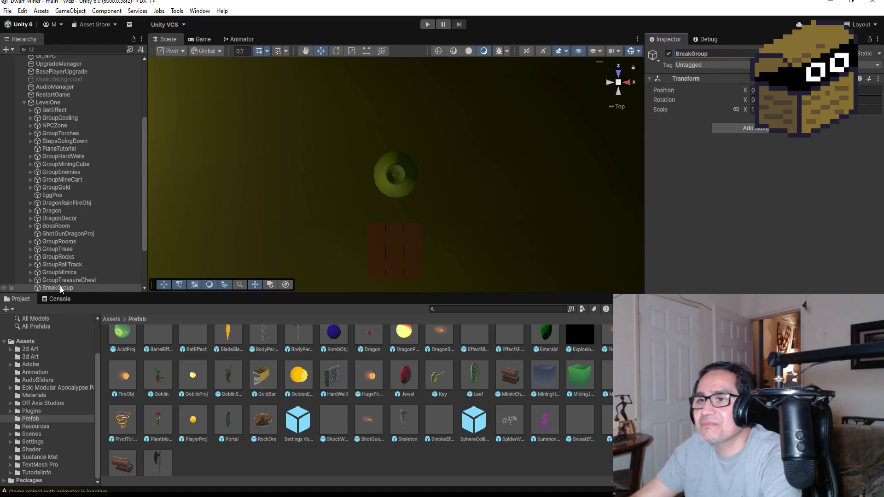
drag(60, 286, 54, 109)
Nest CrateObj and VaseObj inside BreakGroup
scroll(51, 199, down, 3)
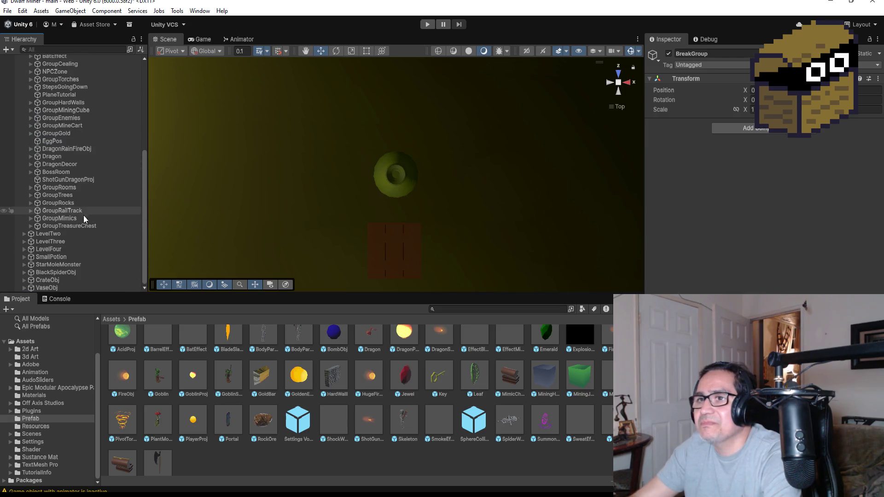
click(63, 281)
ctrl+click(58, 288)
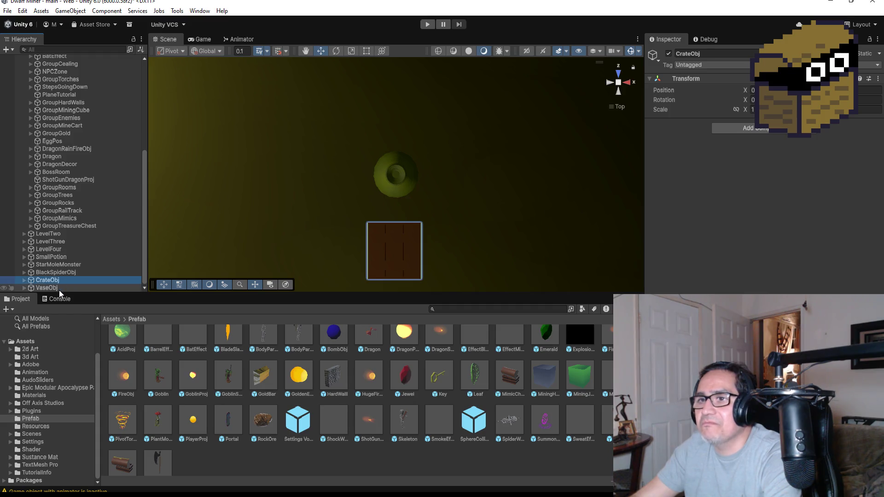
mouse_move(57, 288)
mouse_down()
mouse_move(49, 279)
mouse_move(52, 57)
mouse_move(65, 105)
mouse_up()
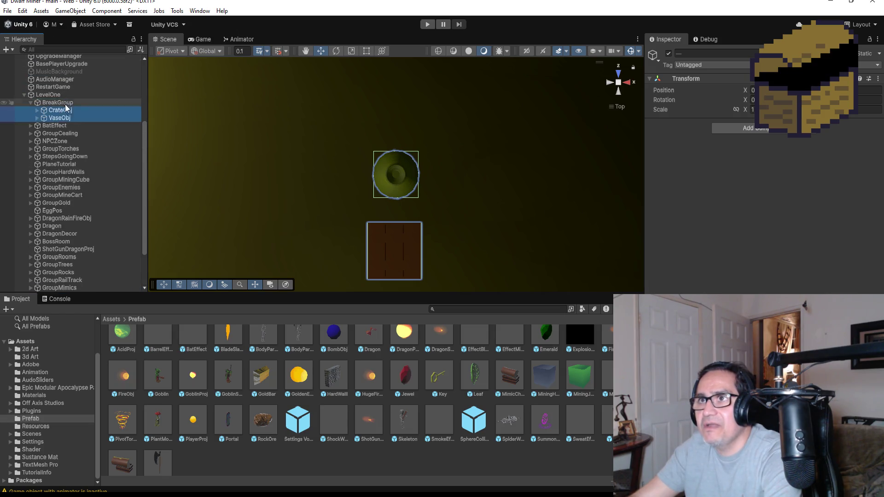
click(62, 112)
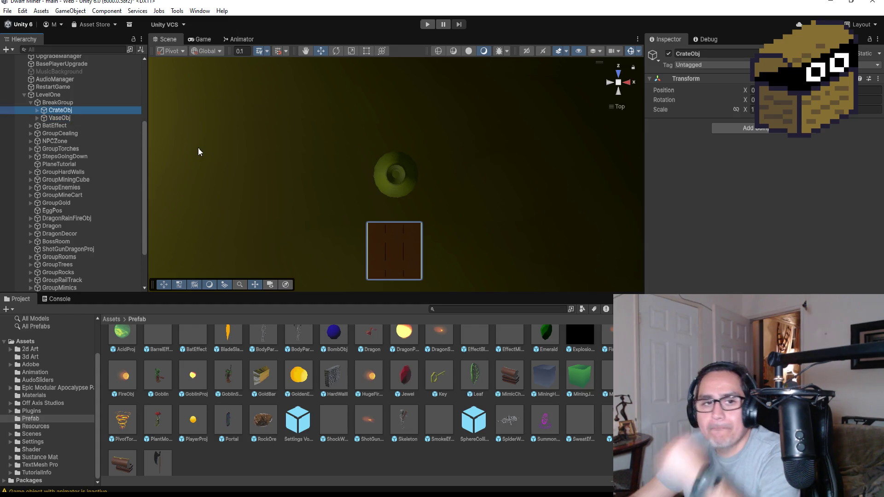
Frame VaseObj in the Scene view
scroll(394, 216, down, 5)
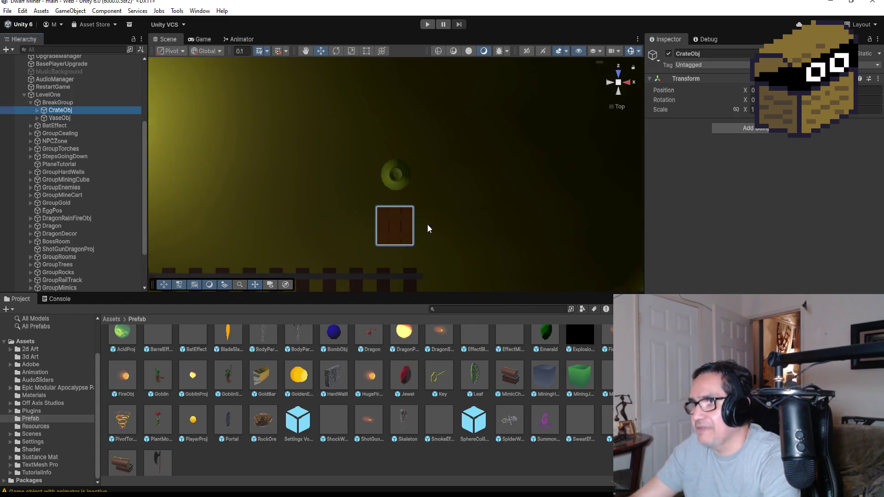
click(46, 120)
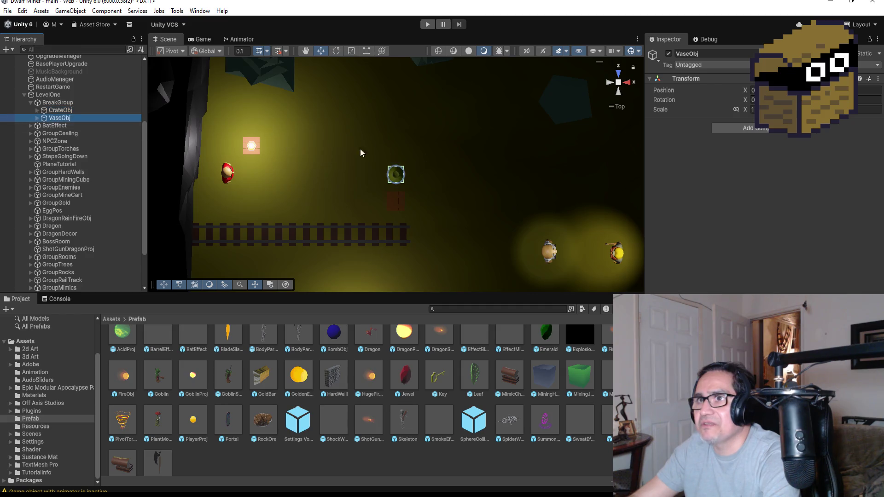
key(f)
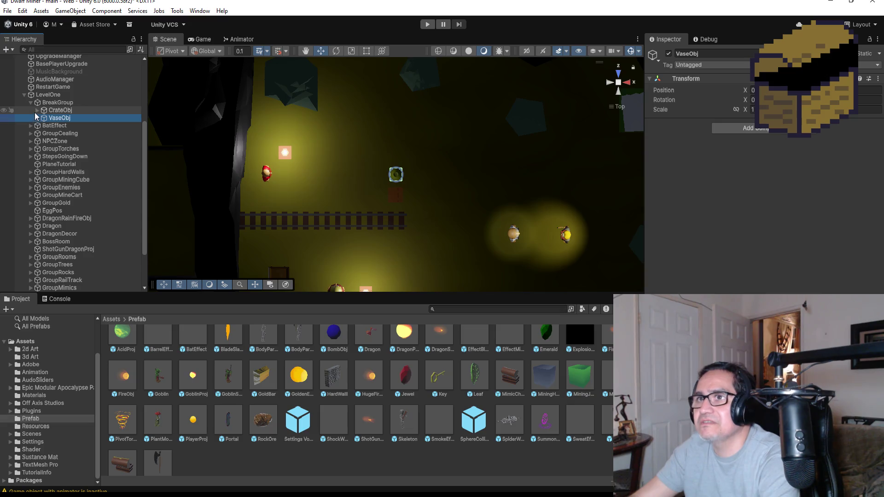
Move the Crate and its Pos together left and up beside the lamp, discarding a stray duplicate
click(37, 111)
click(64, 119)
shift+click(66, 126)
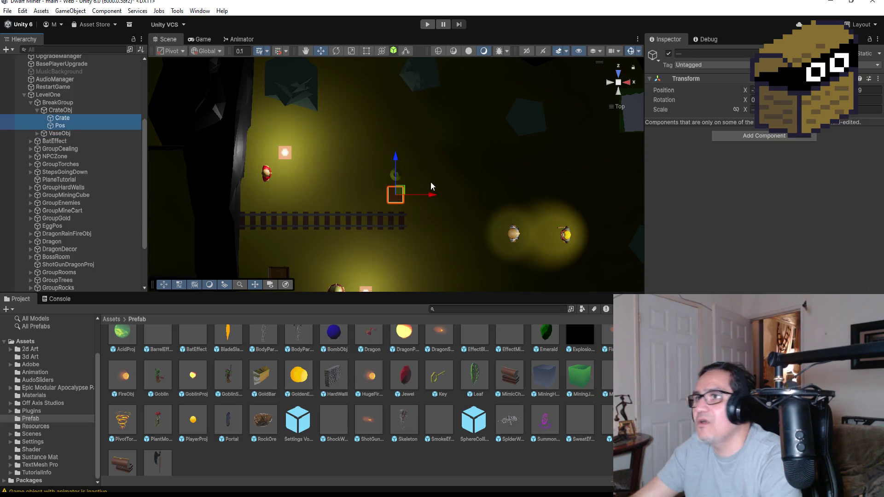
drag(435, 199, 319, 198)
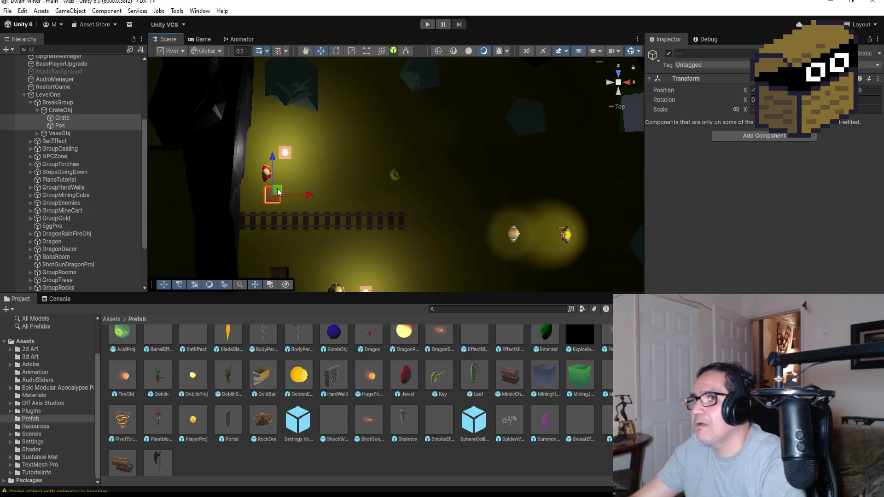
drag(271, 163, 270, 121)
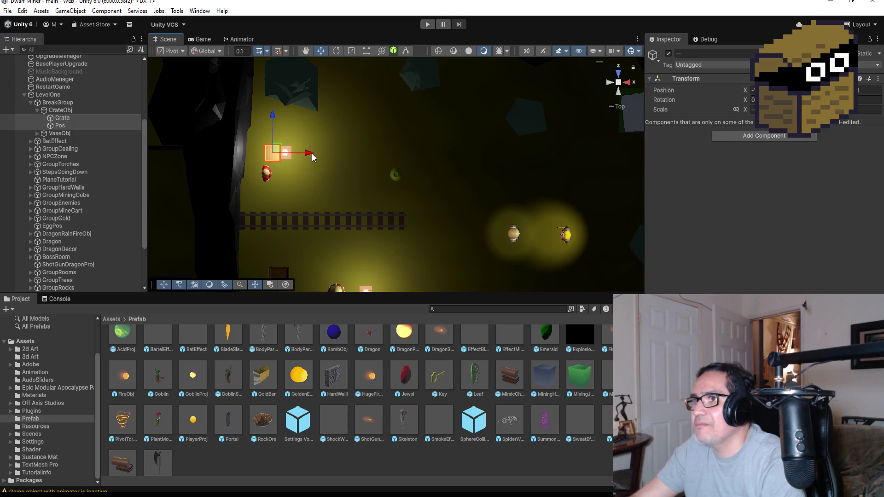
drag(306, 153, 303, 154)
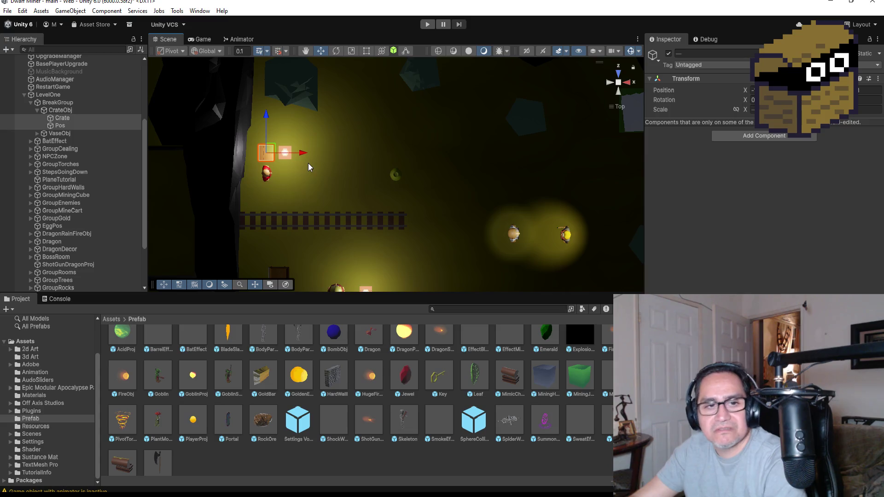
key(ctrl+d)
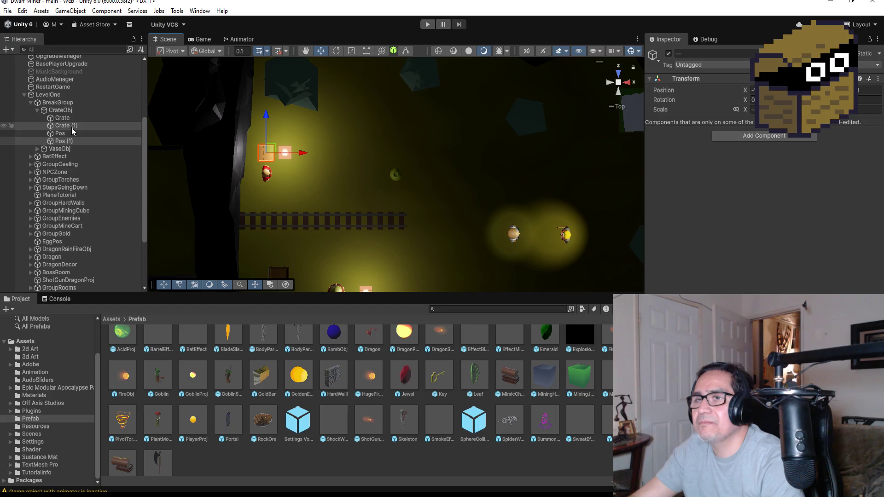
key(Delete)
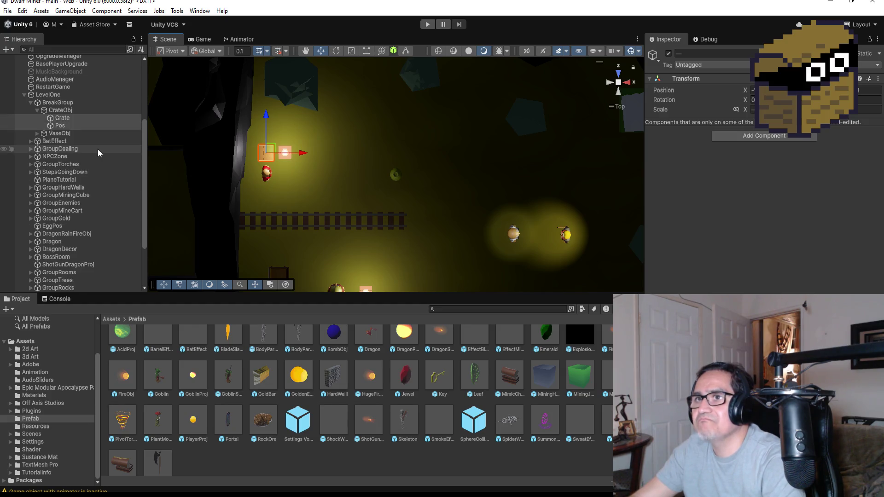
Set the Crate's Transform Position X to 0
click(37, 110)
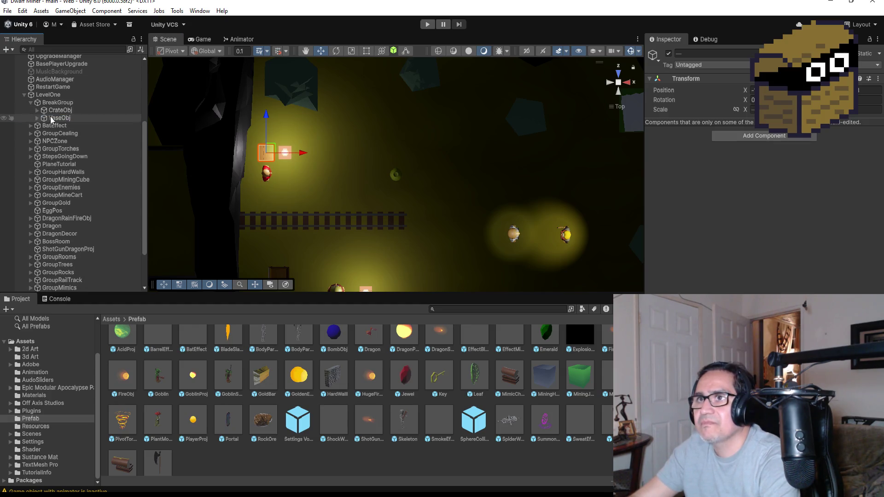
click(60, 110)
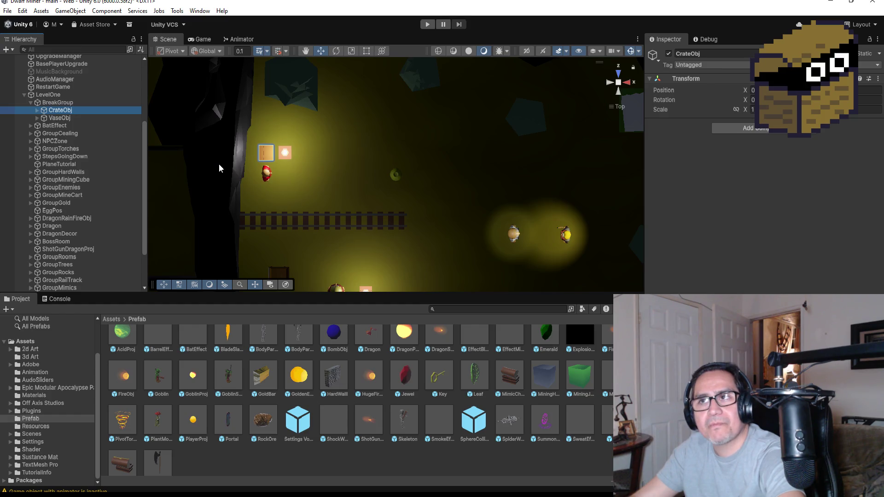
click(37, 111)
click(62, 119)
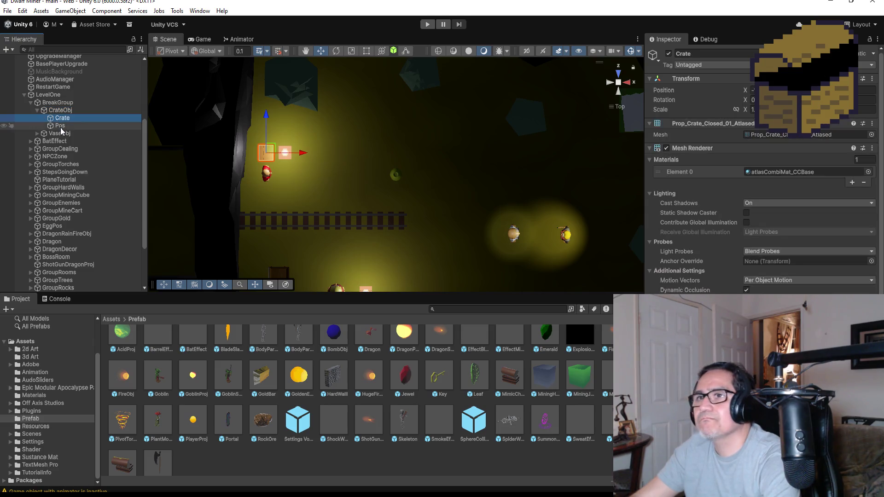
ctrl+click(61, 126)
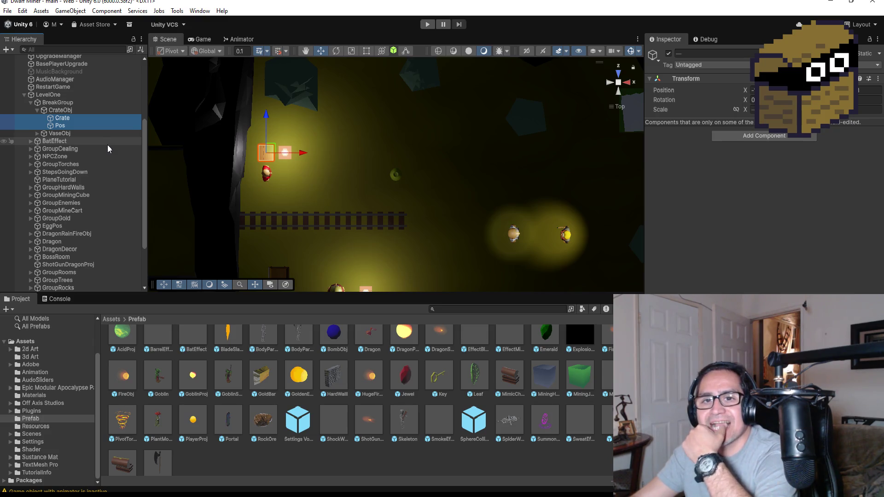
click(64, 118)
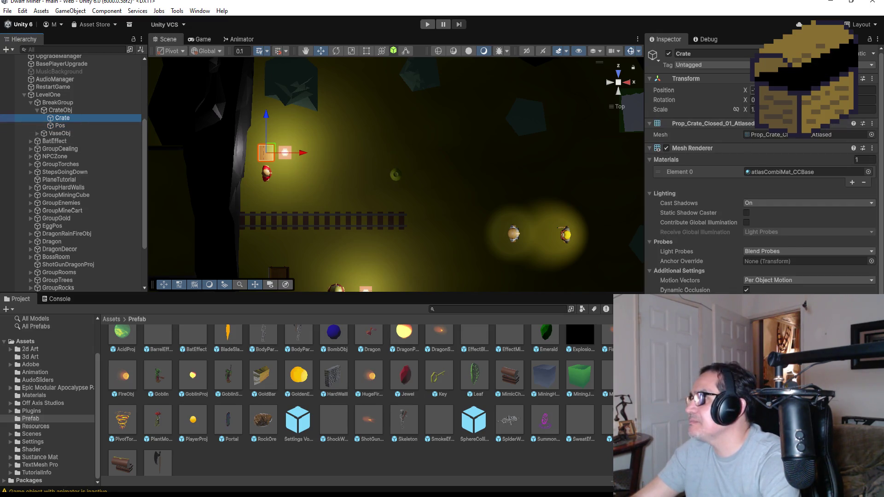
double_click(753, 90)
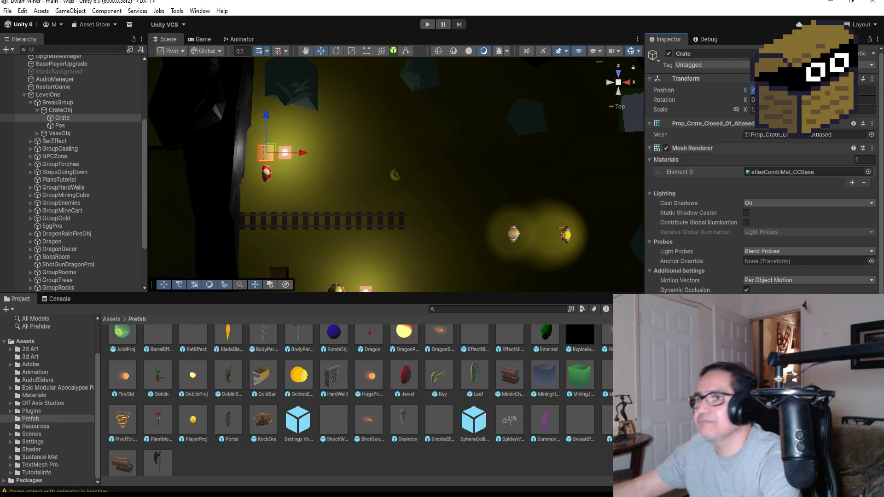
text(0)
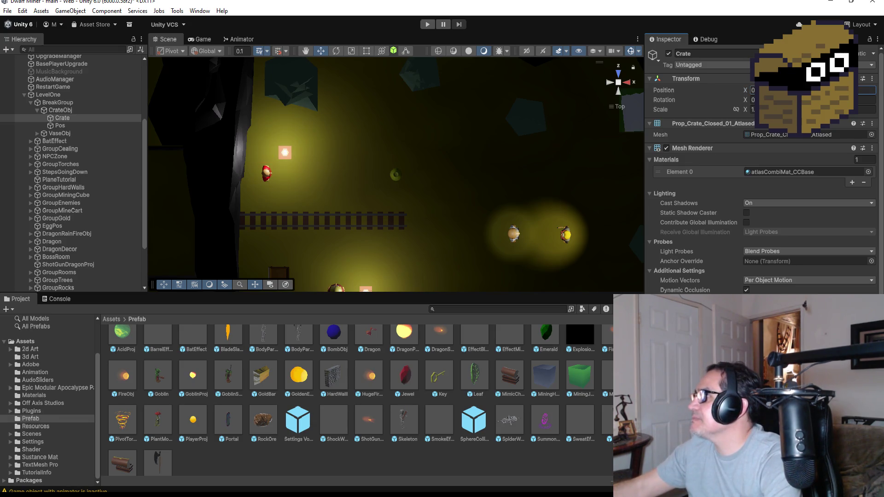
Set the Pos point's Position X to 0 as well
click(68, 126)
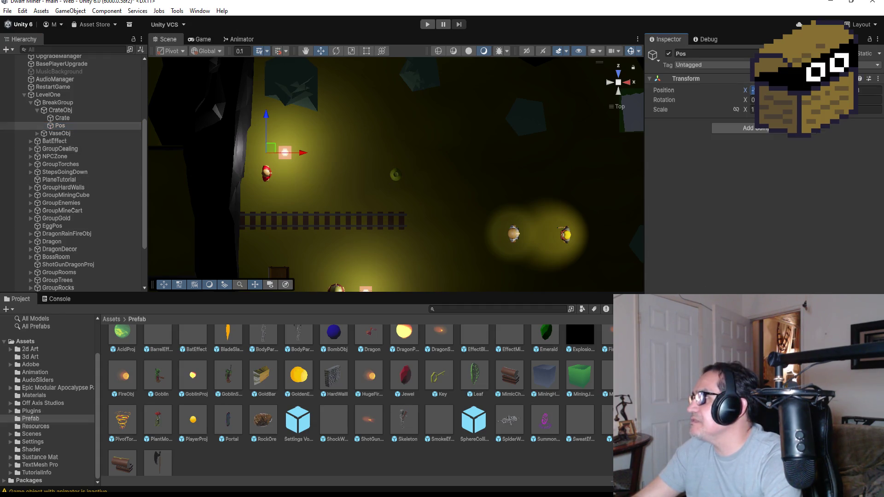
text(0)
key(Return)
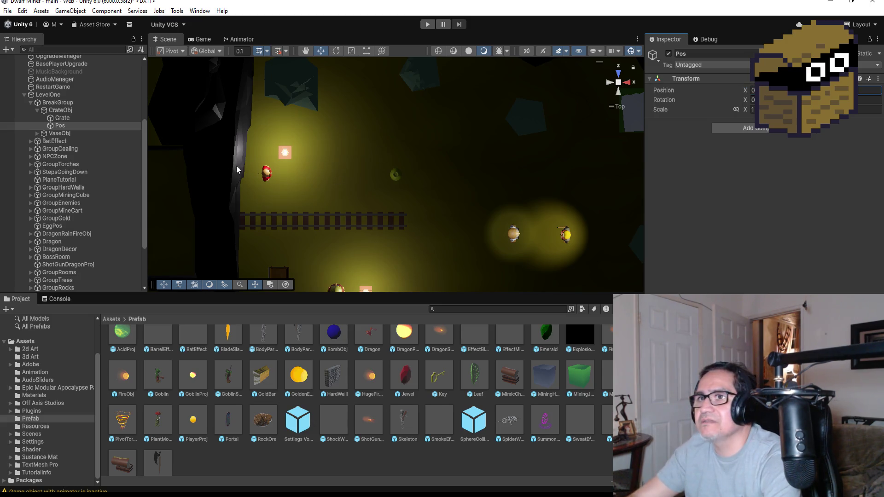
click(59, 110)
Drag CrateObj down, left and up into the lit mine area beside the left wall
click(38, 110)
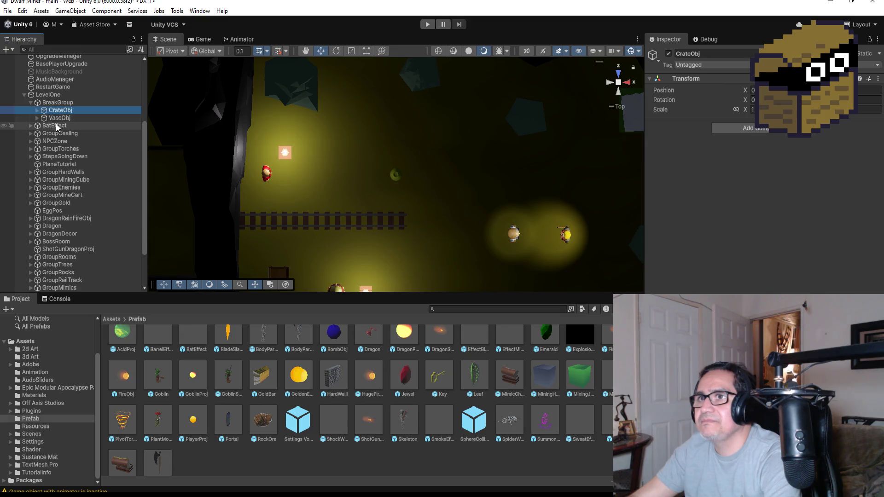
scroll(478, 152, down, 10)
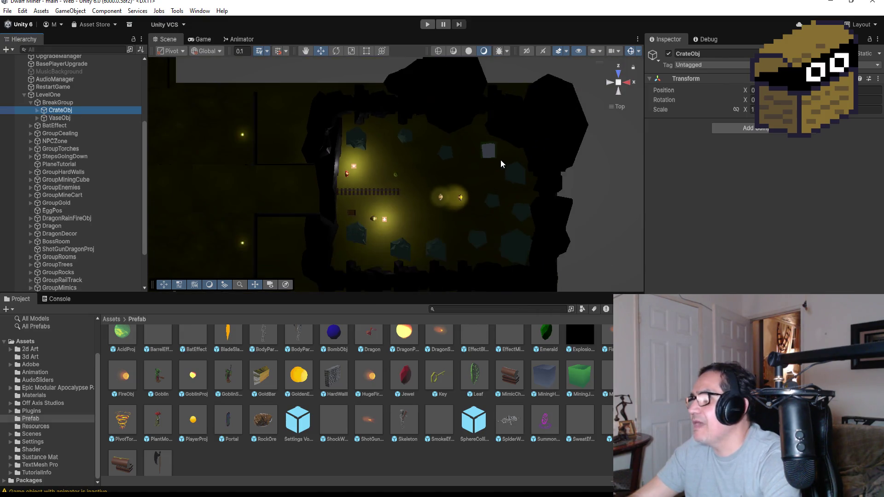
scroll(479, 177, down, 5)
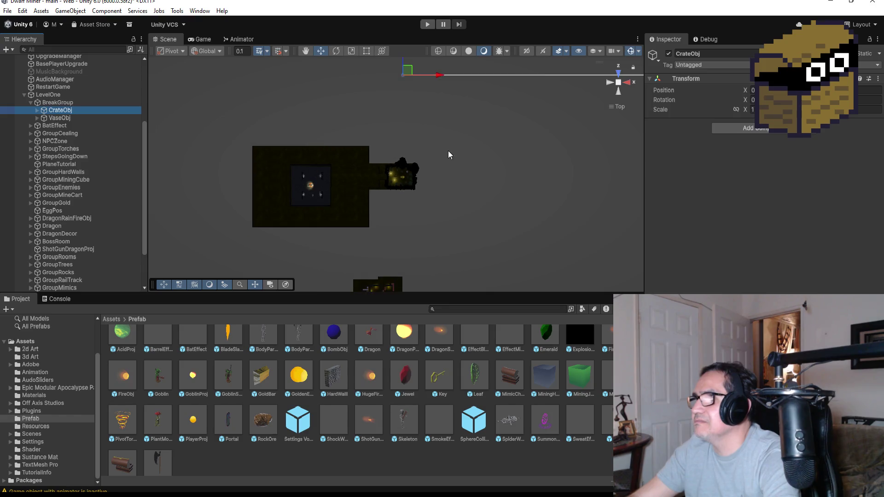
drag(399, 65, 396, 137)
scroll(448, 178, up, 10)
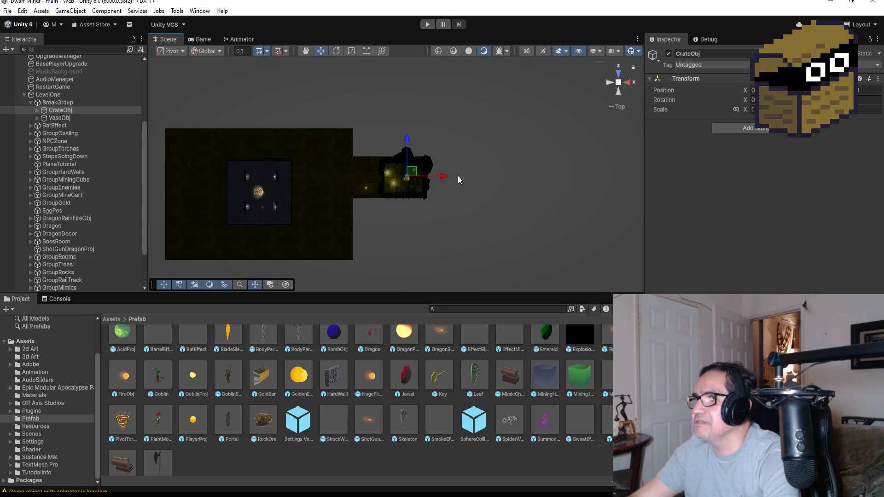
scroll(489, 173, up, 8)
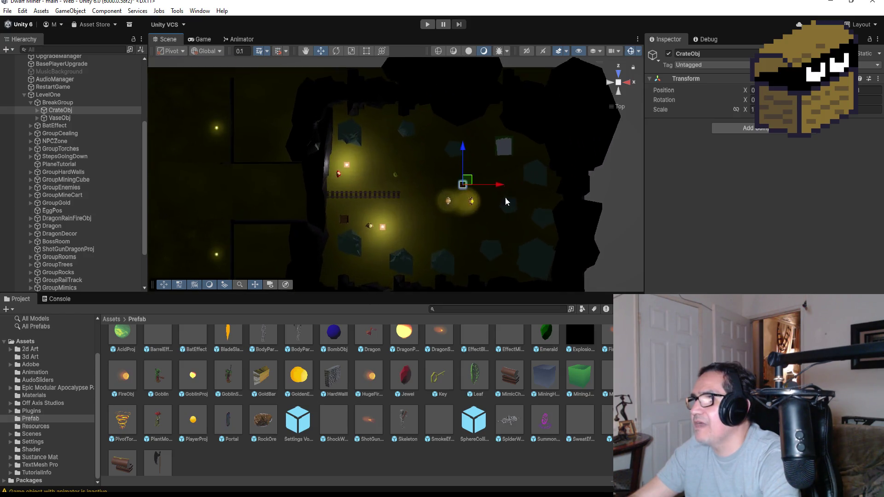
drag(557, 194, 338, 182)
drag(296, 156, 289, 121)
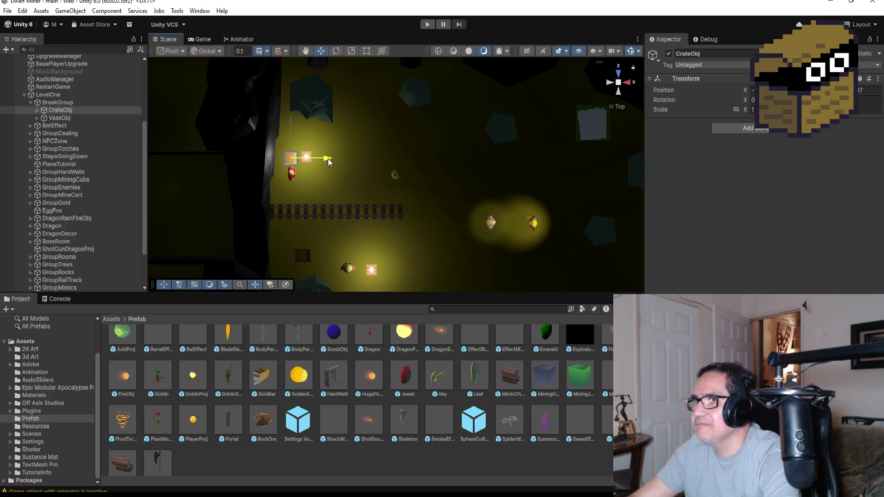
Make CrateObj (1)–(3), placing (2) right of the others and (3) below the rails by the barrel
drag(328, 158, 329, 158)
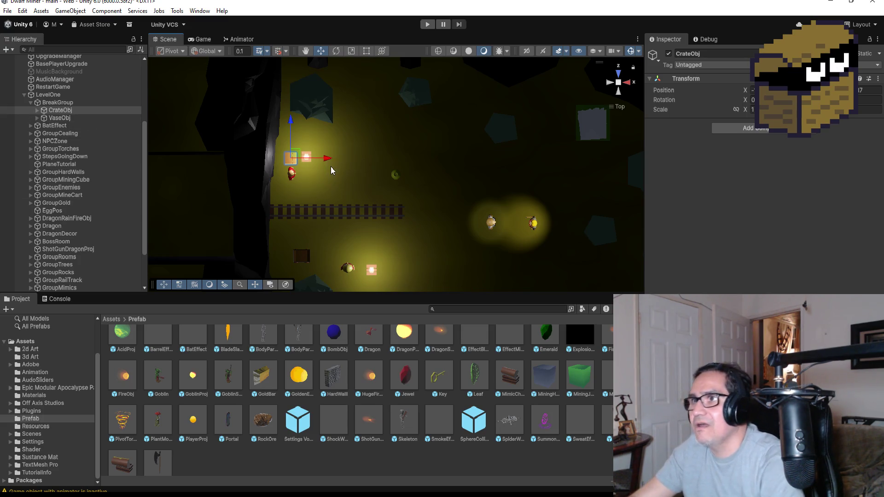
key(ctrl+d)
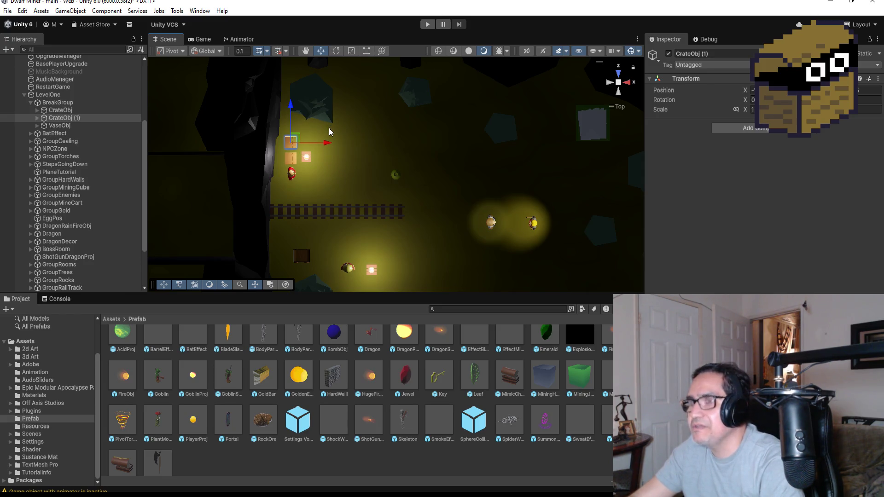
key(ctrl+d)
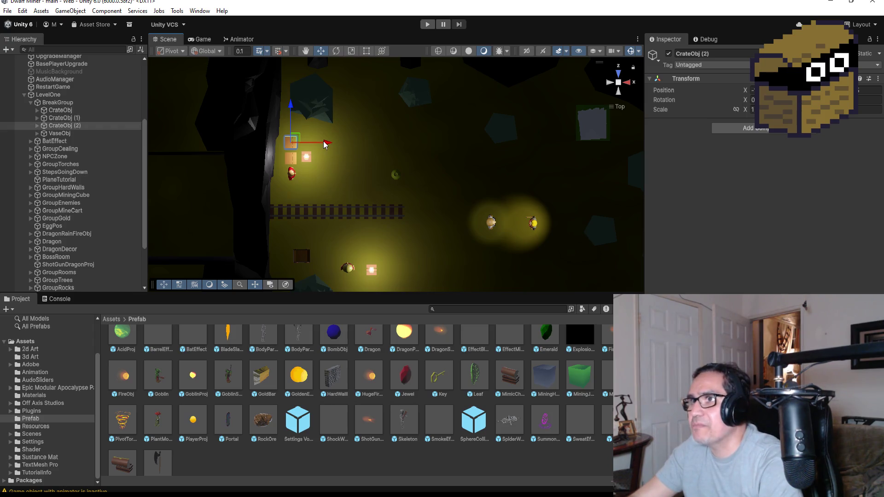
drag(323, 144, 342, 144)
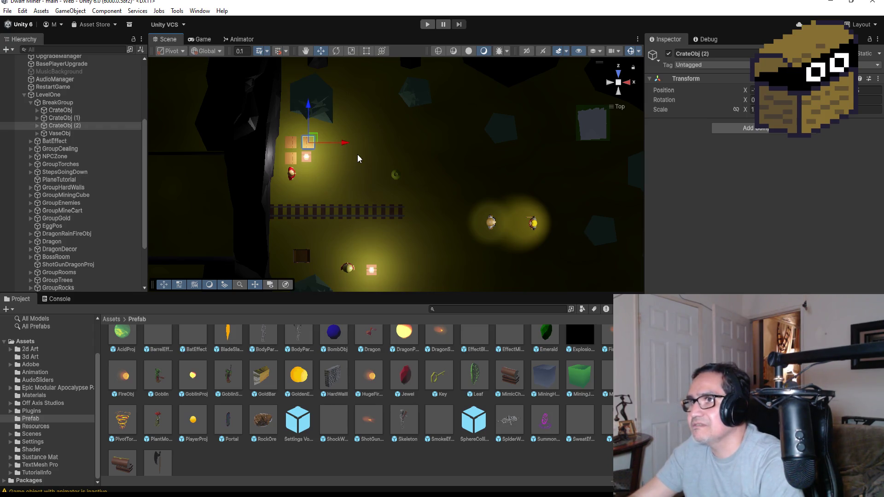
key(ctrl+d)
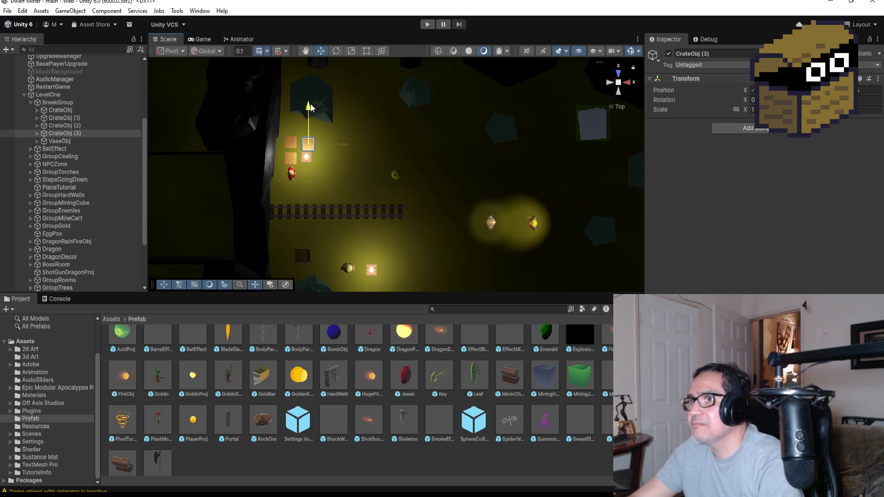
drag(311, 104, 332, 217)
drag(343, 264, 352, 262)
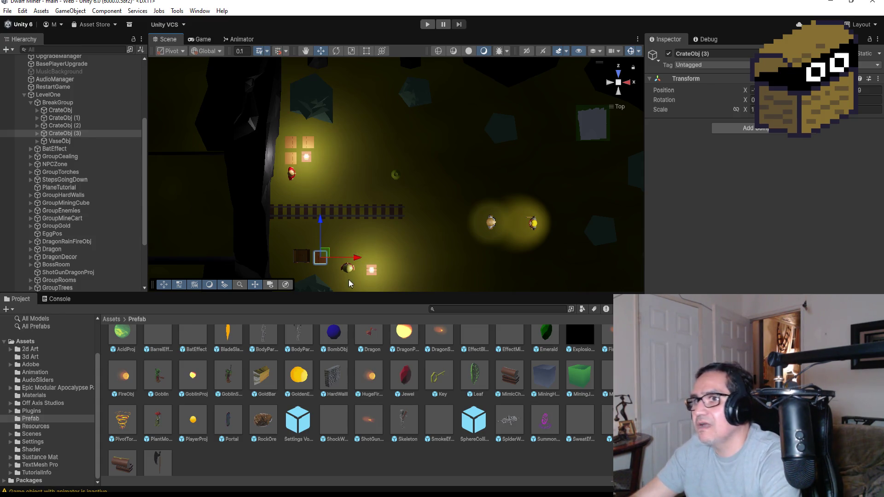
click(64, 118)
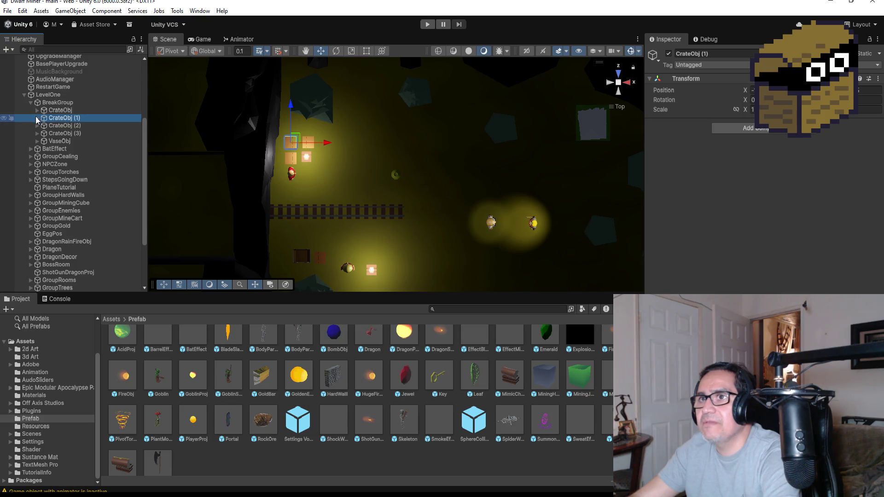
click(37, 118)
click(64, 126)
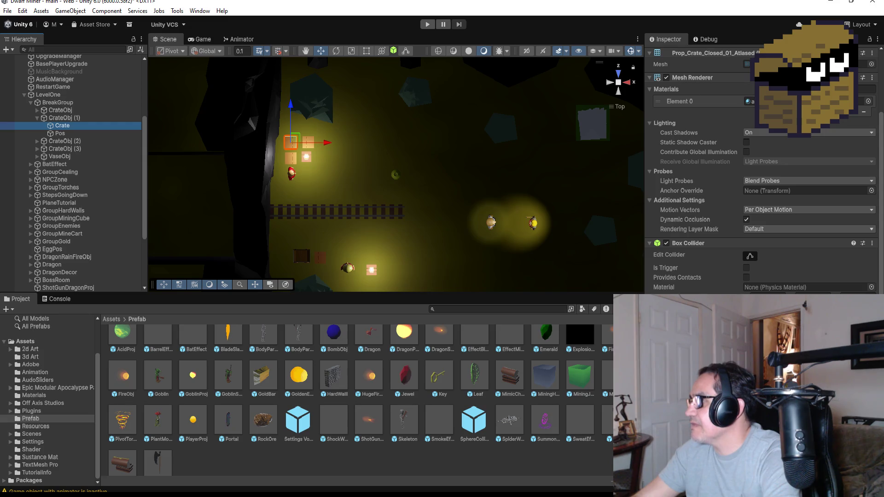
click(35, 116)
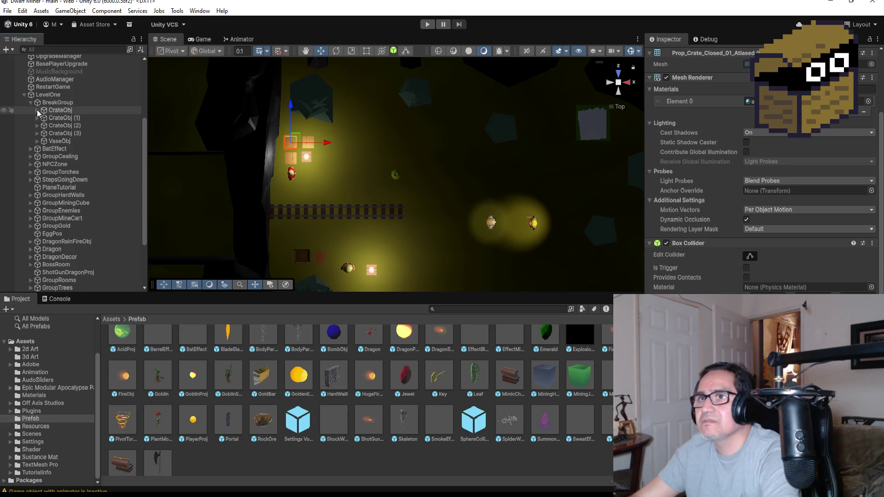
click(37, 110)
click(37, 110)
click(48, 128)
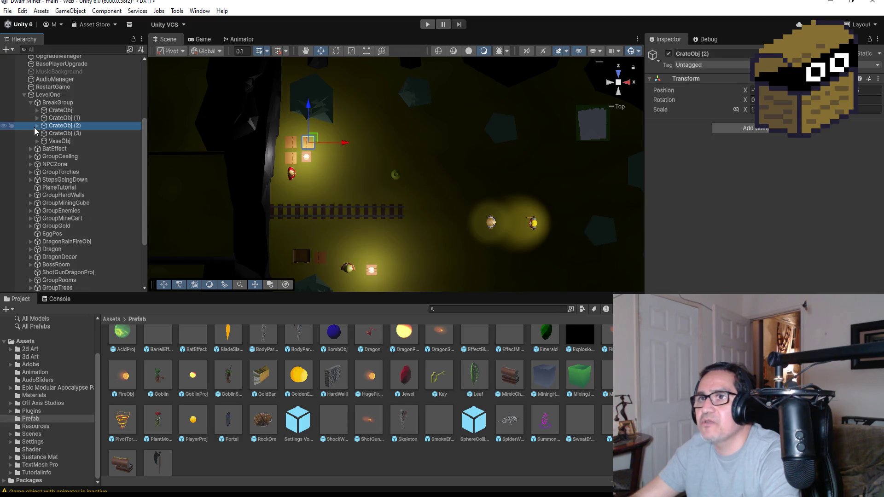
click(37, 125)
click(60, 133)
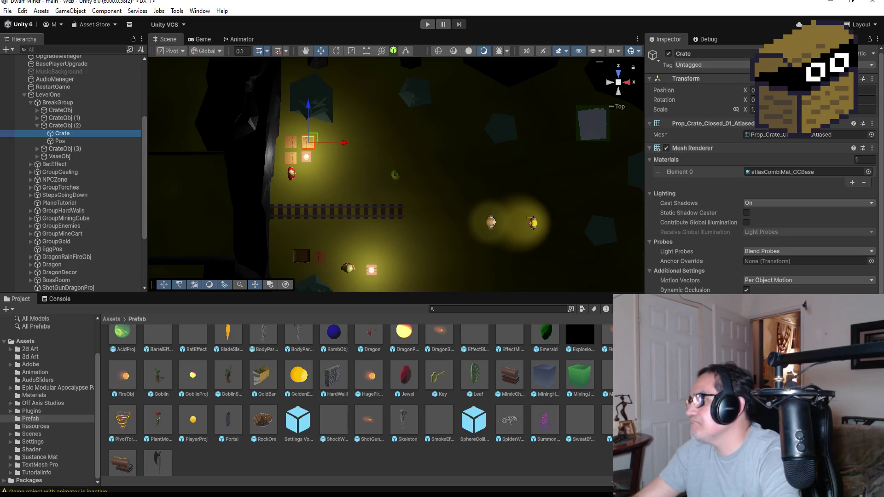
scroll(759, 184, down, 3)
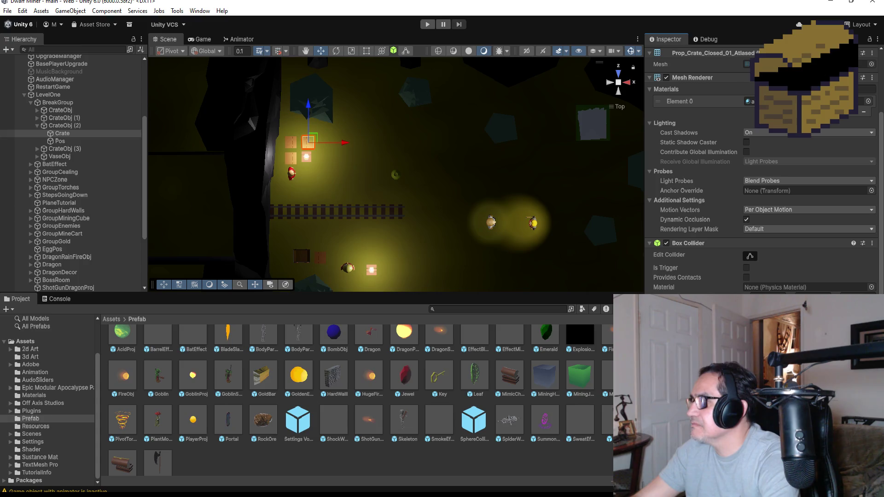
click(37, 126)
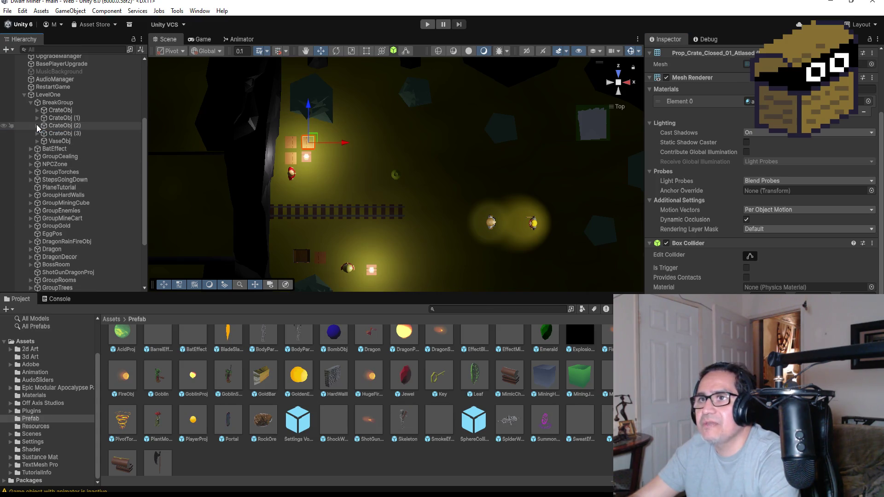
click(53, 133)
click(37, 133)
click(67, 140)
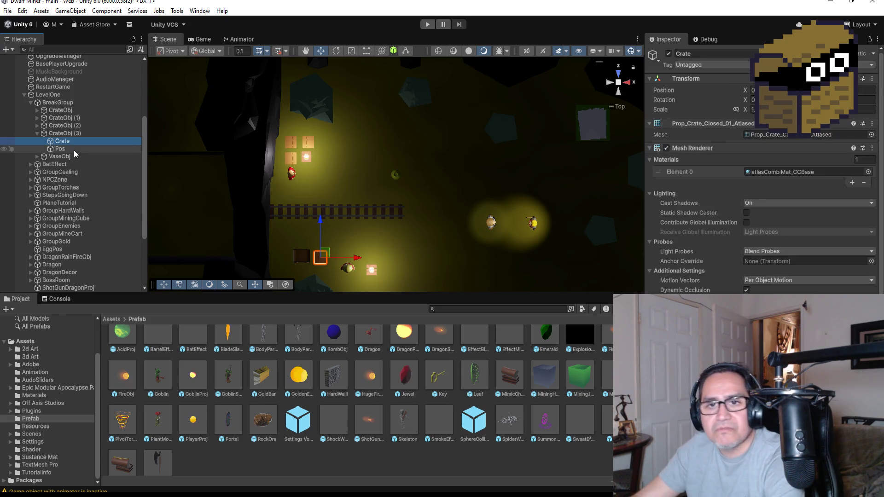
click(36, 133)
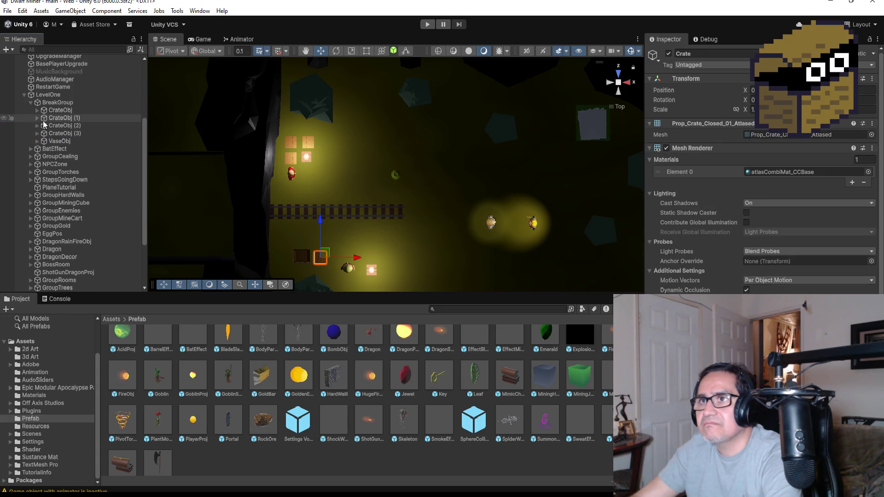
click(53, 143)
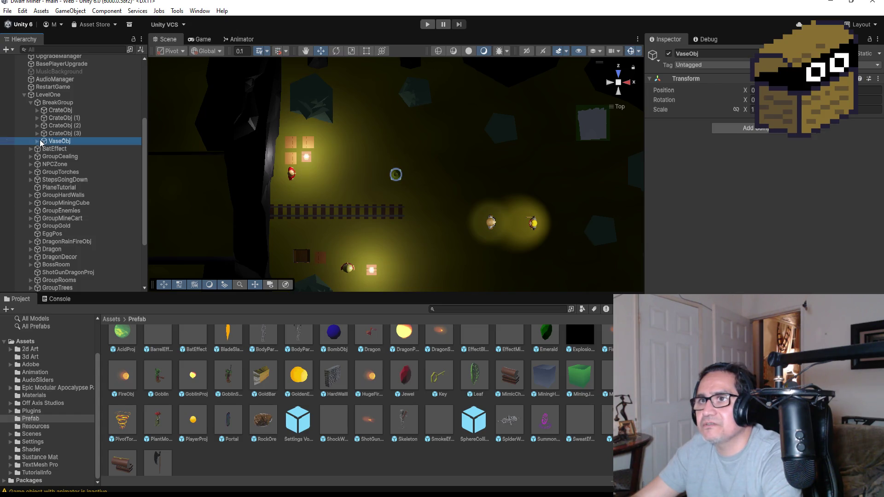
Zero out Vase1's Transform Position values
click(37, 141)
click(60, 149)
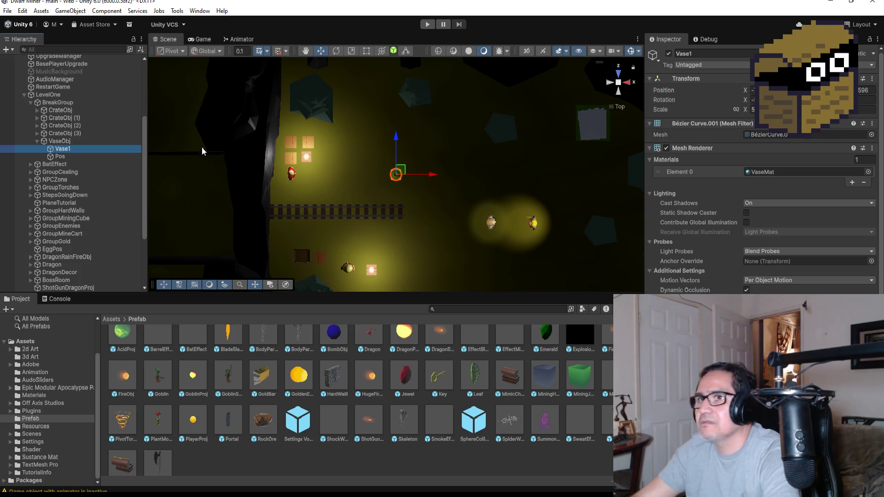
click(753, 90)
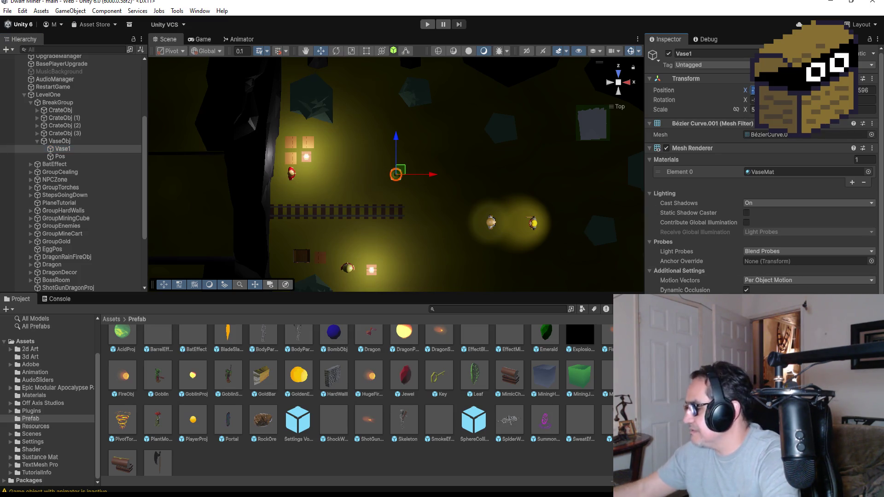
text(0)
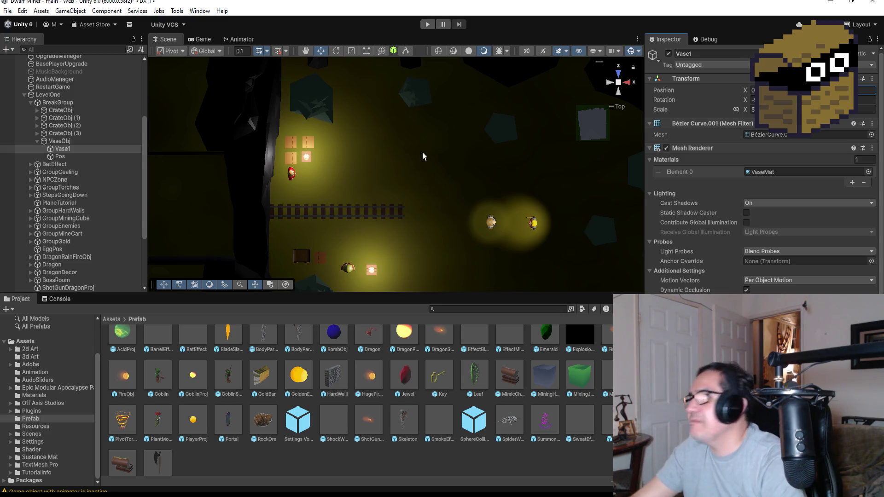
key(Return)
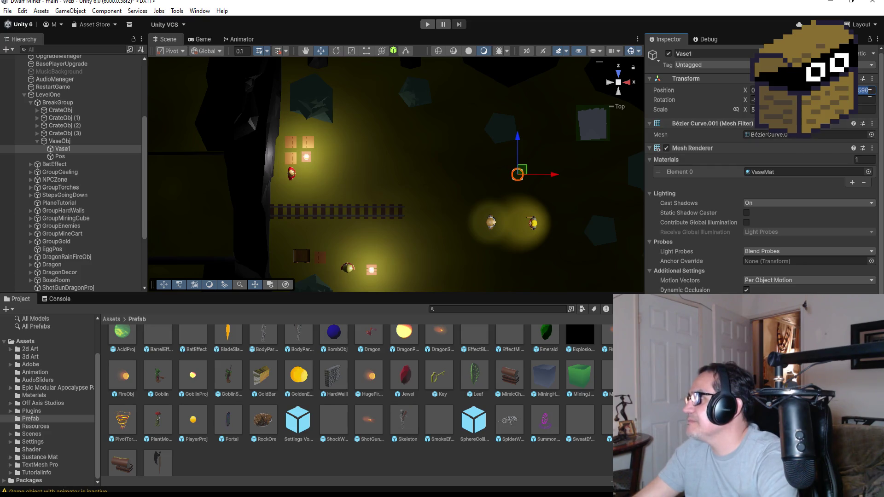
key(BackSpace)
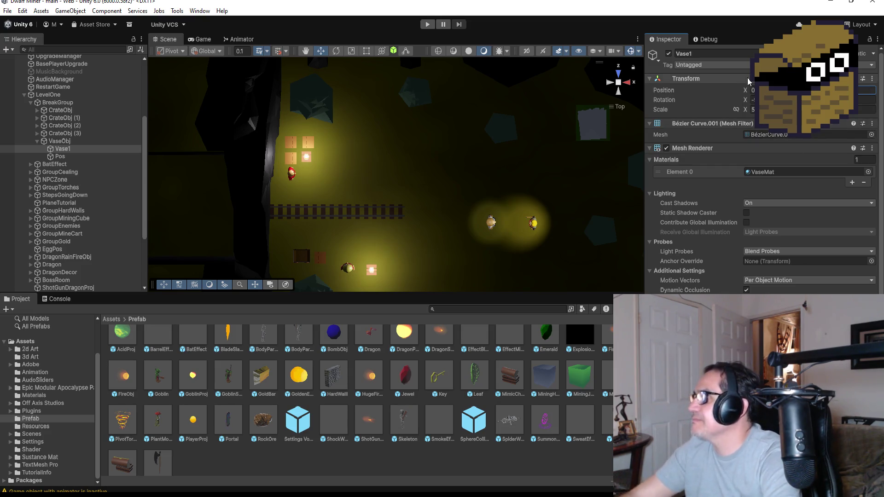
Set the vase Pos point's Position X and Z to 0
click(60, 157)
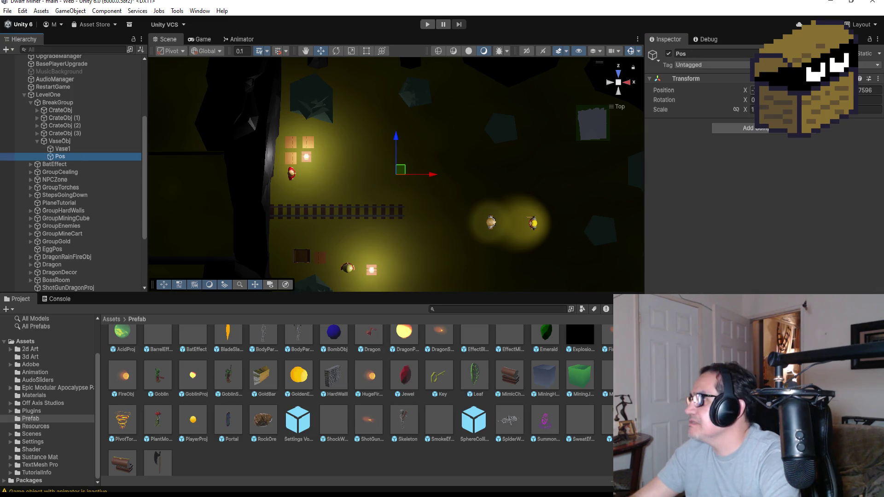
click(755, 91)
text(0)
key(Tab)
key(Tab)
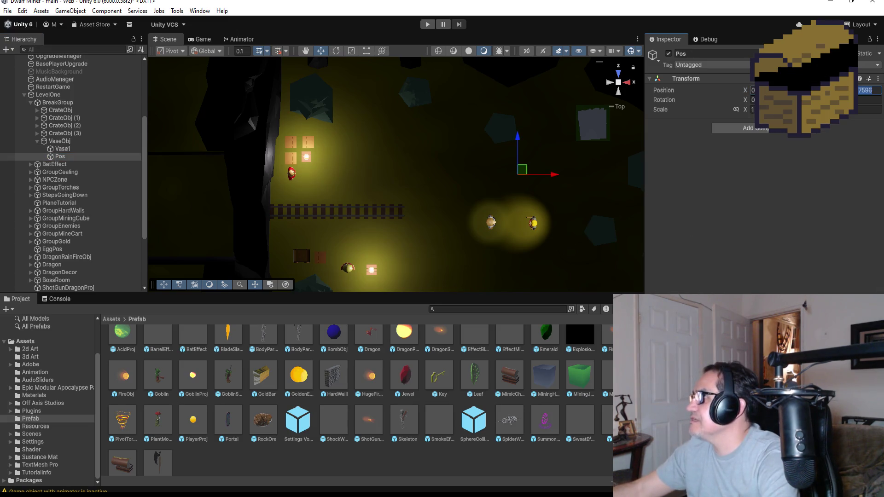
key(BackSpace)
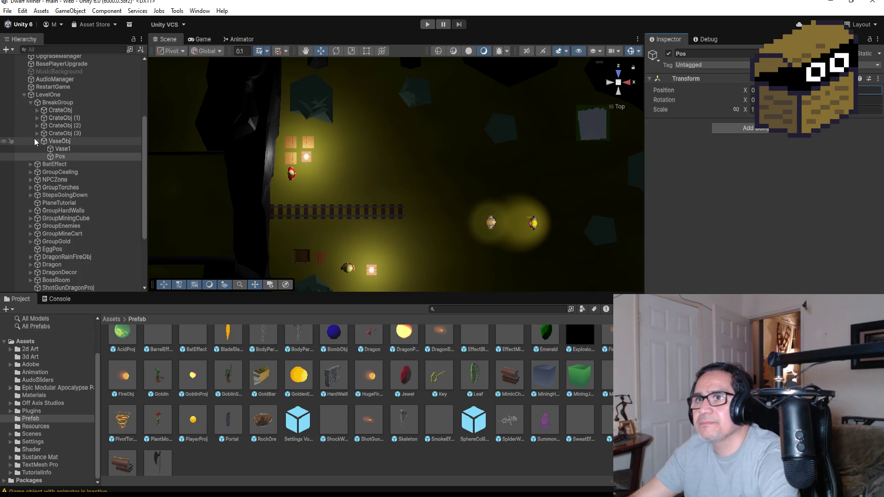
Drag the VaseObj group down into the cave near the top, beside a rock
click(36, 141)
click(57, 141)
scroll(456, 151, down, 5)
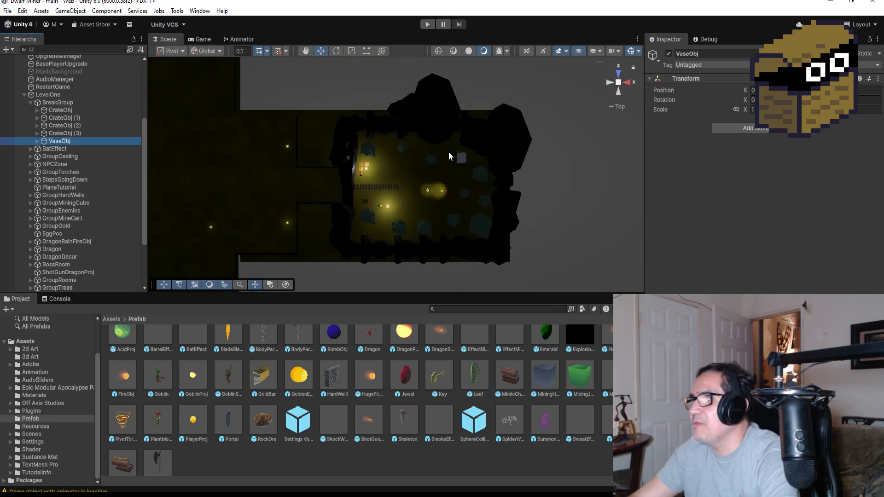
scroll(449, 151, down, 8)
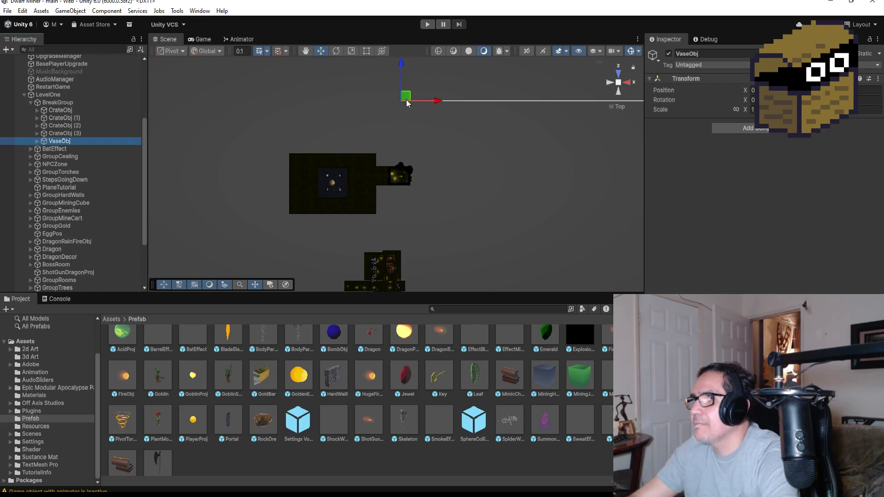
scroll(405, 92, down, 2)
drag(399, 81, 389, 148)
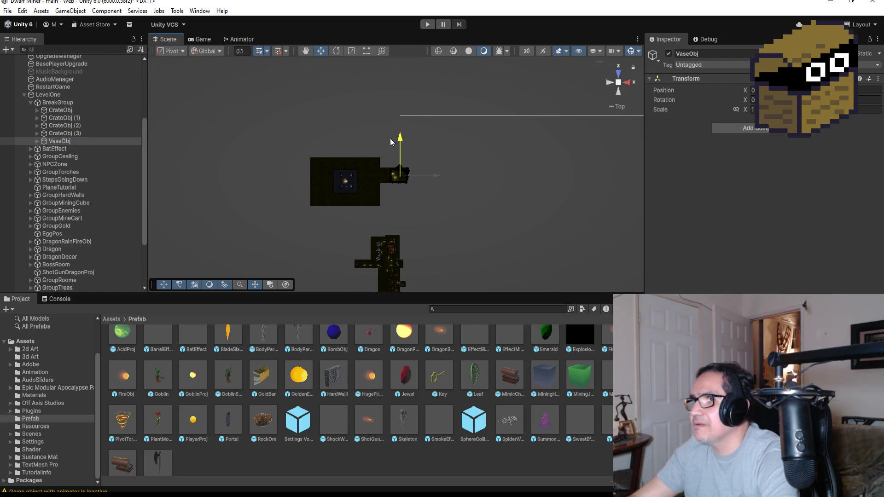
scroll(410, 146, up, 5)
scroll(429, 207, down, 10)
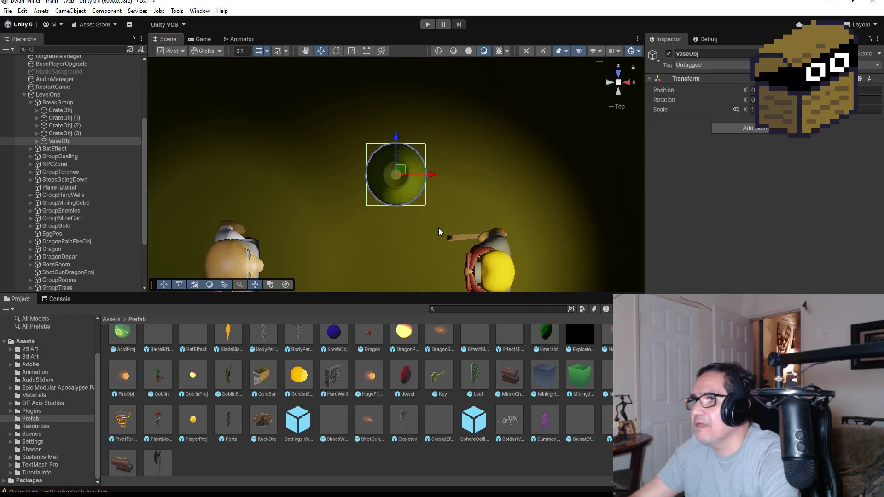
scroll(418, 186, down, 5)
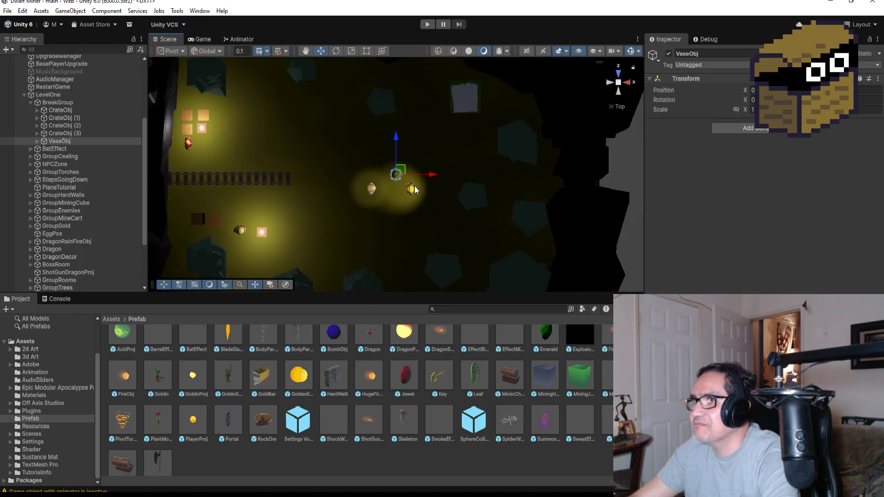
drag(397, 146, 396, 116)
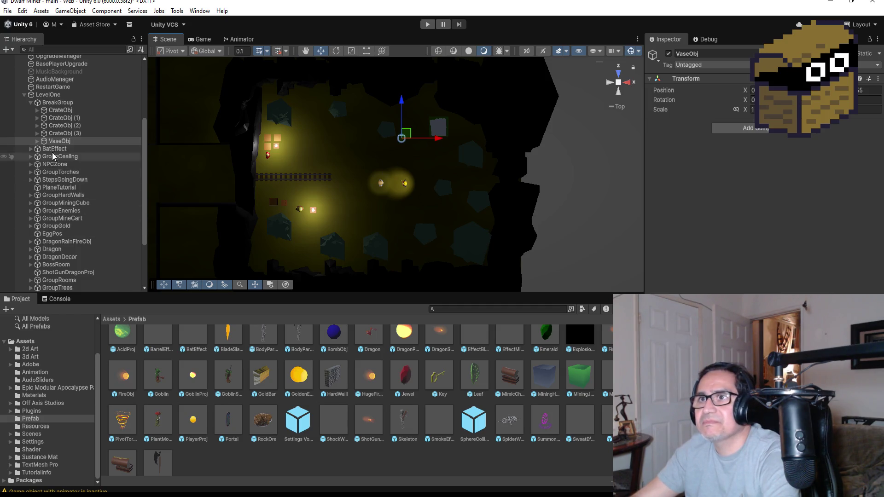
Duplicate VaseObj twice, shifting VaseObj (1) and VaseObj (2) slightly sideways along X
click(116, 142)
key(ctrl+d)
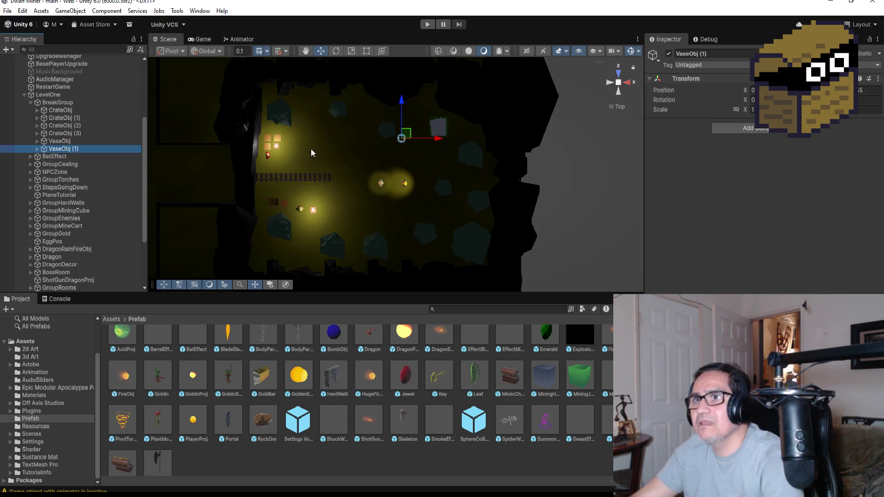
drag(437, 142, 446, 139)
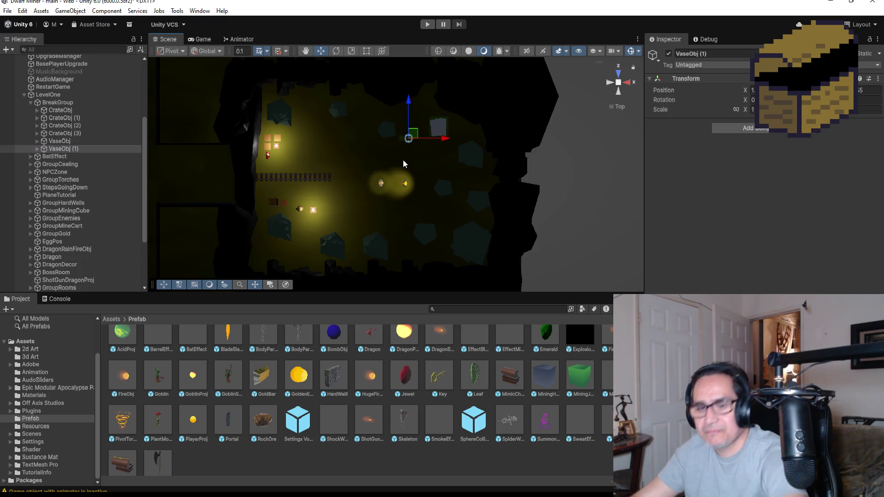
key(ctrl+d)
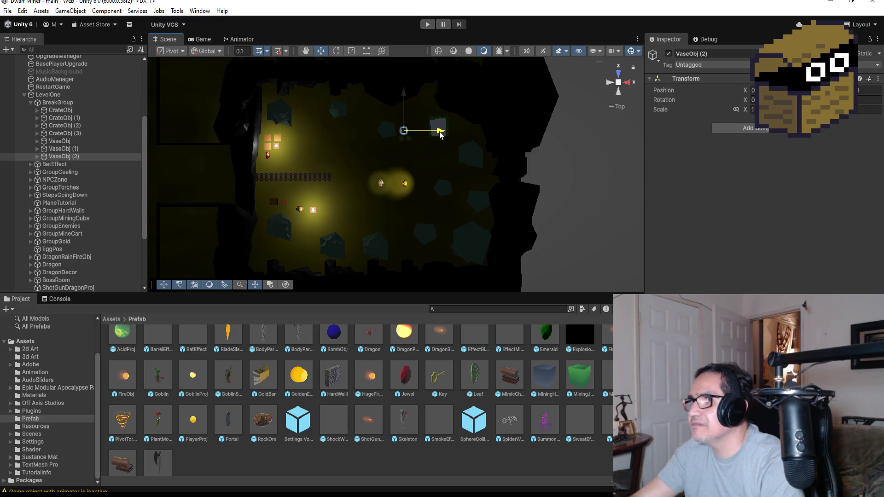
drag(439, 134, 443, 133)
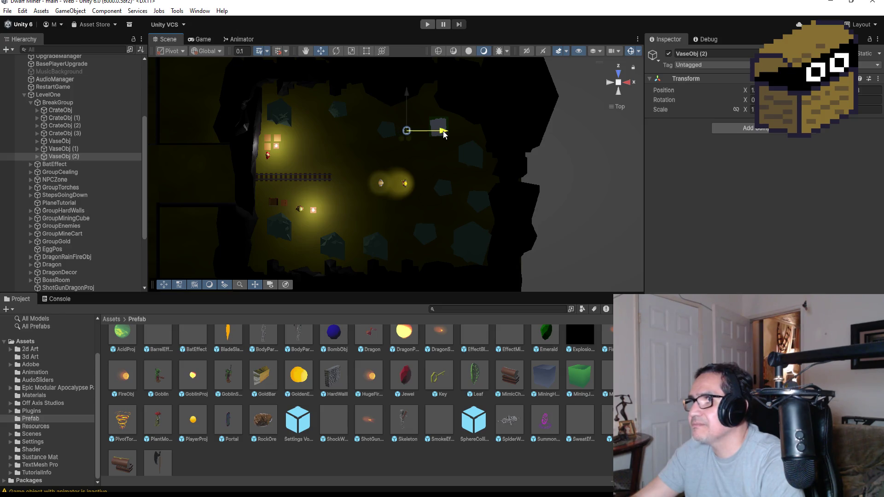
Start a play-test, switch to the blade and break a vase to collect its gold
click(428, 25)
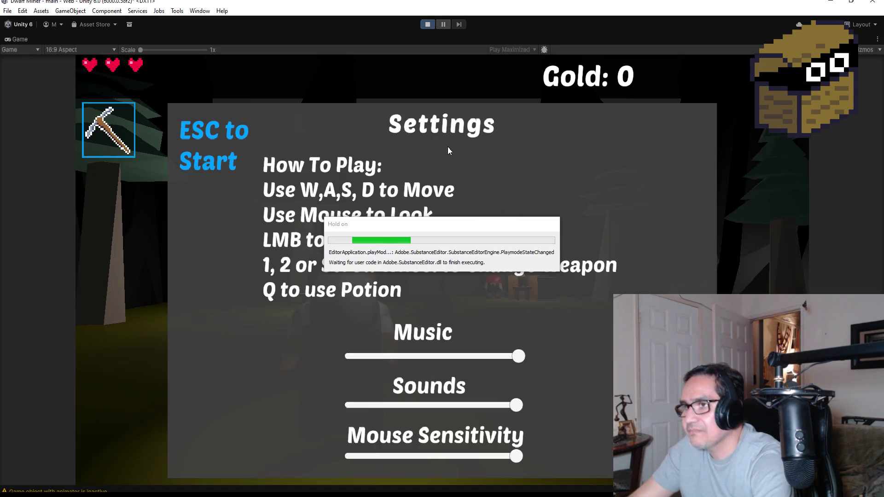
key(Escape)
key(2)
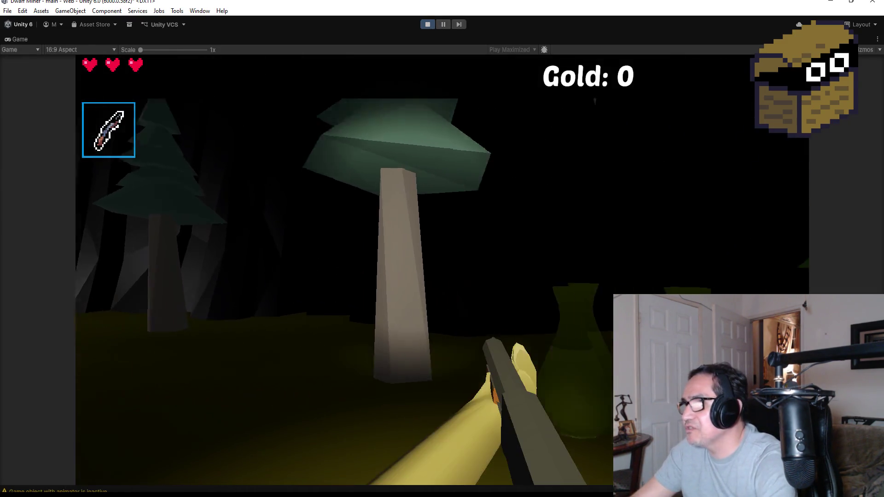
click(442, 270)
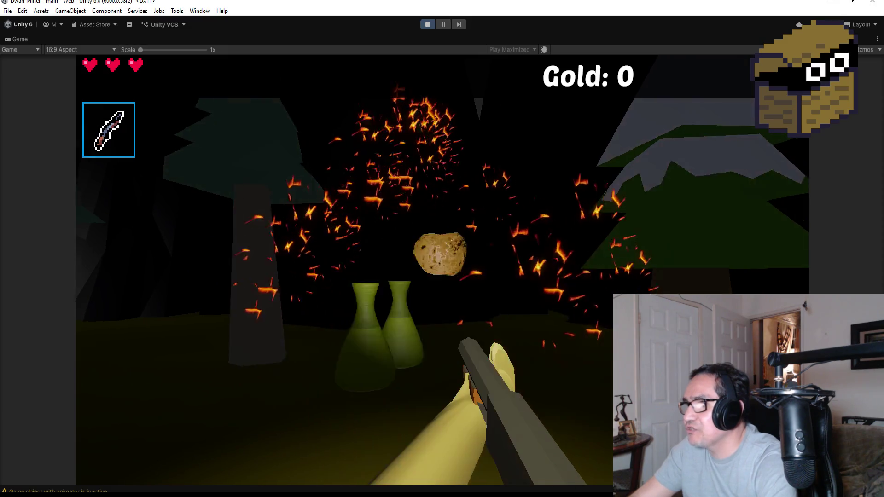
click(442, 270)
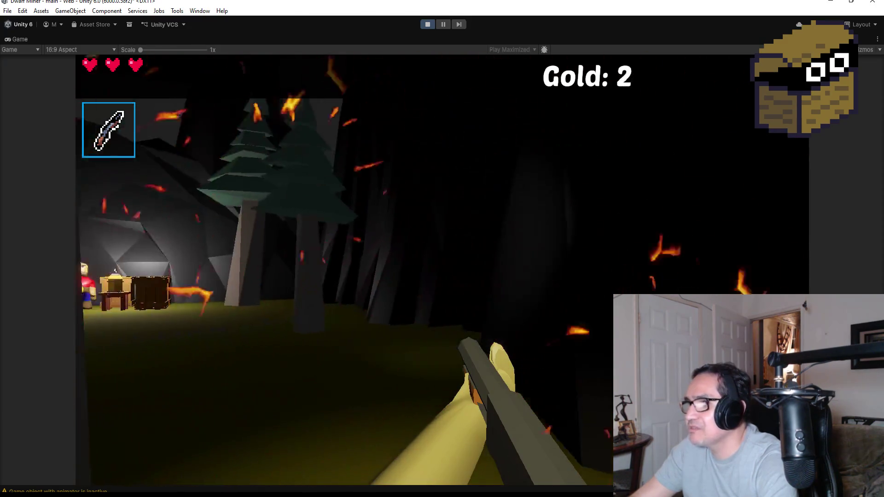
key(w)
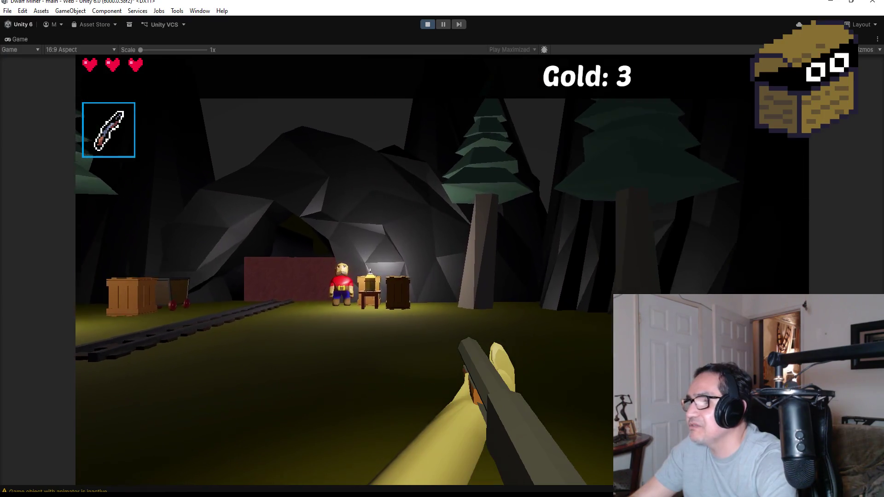
Smash the crates at the cave for gold nuggets, closing the blacksmith shop on the way
key(w)
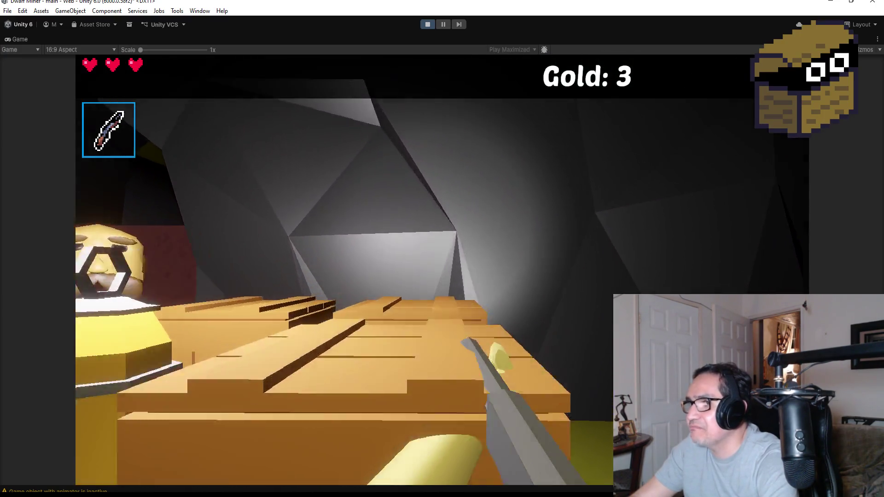
click(442, 270)
key(e)
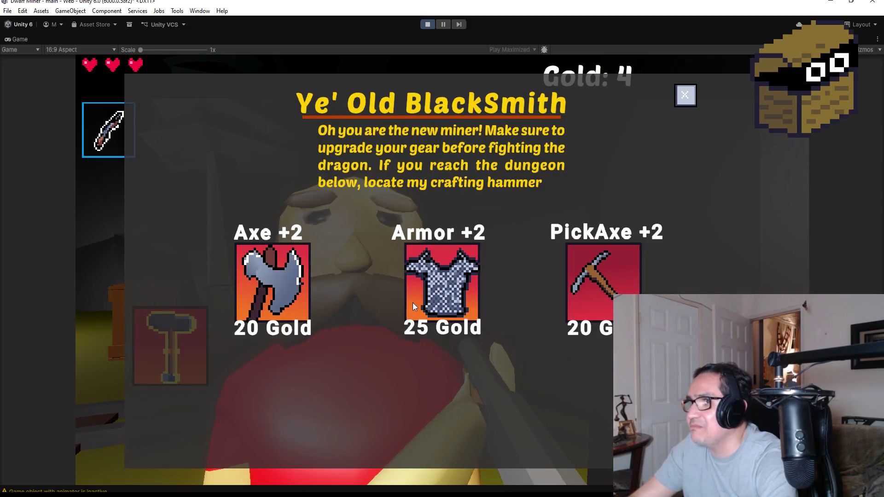
click(685, 94)
key(s)
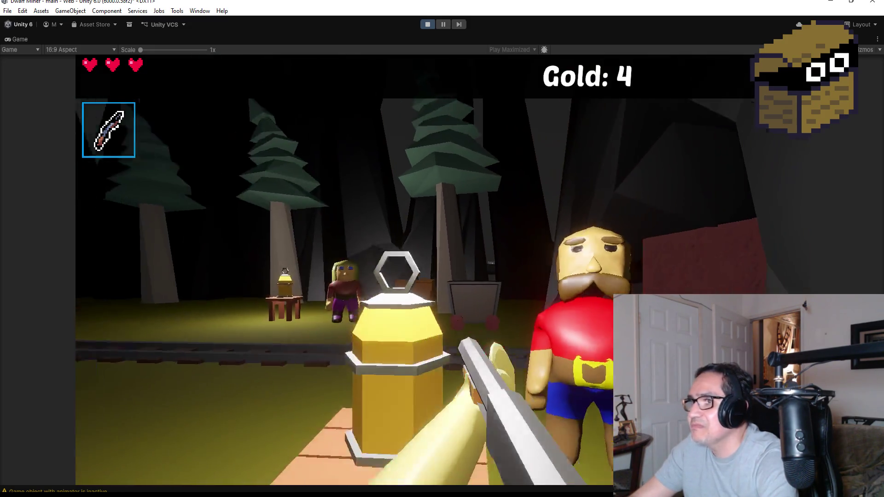
key(w)
click(442, 249)
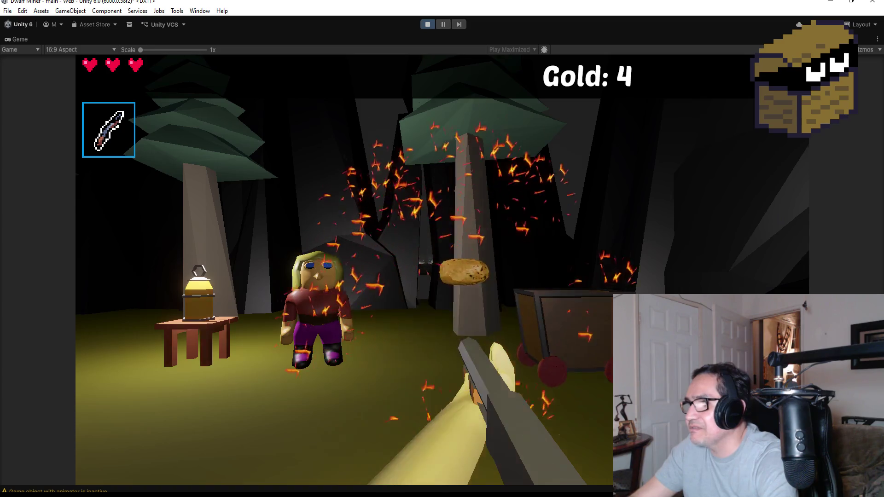
key(w)
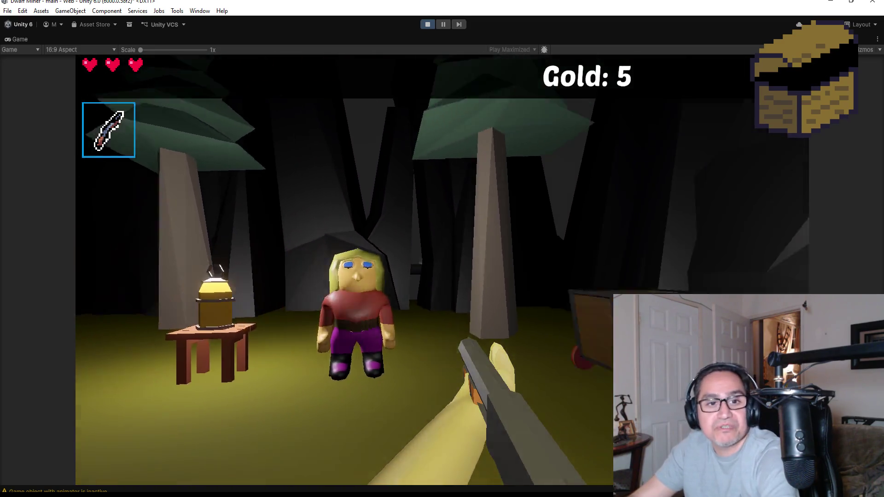
Break the red block open with the pickaxe for gold
key(w)
key(2)
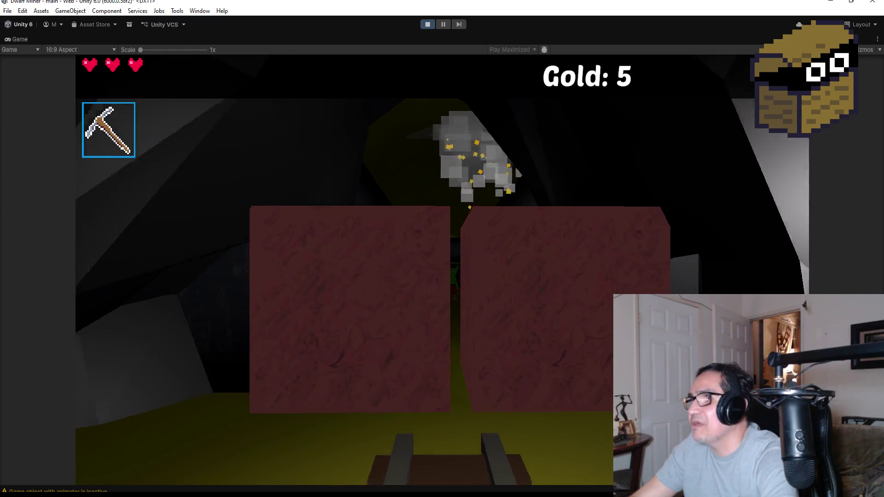
click(442, 249)
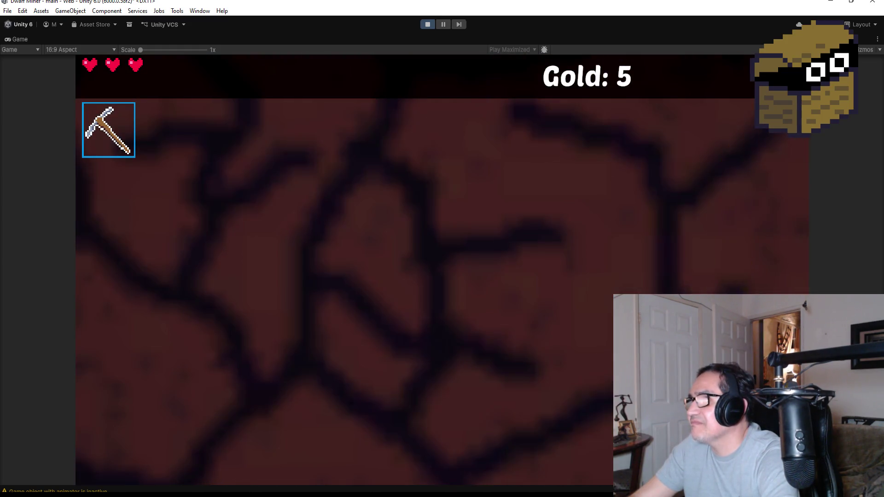
click(442, 248)
key(w)
Kill the goblin down the tunnel, reaching Gold: 6, then stop Play mode
key(1)
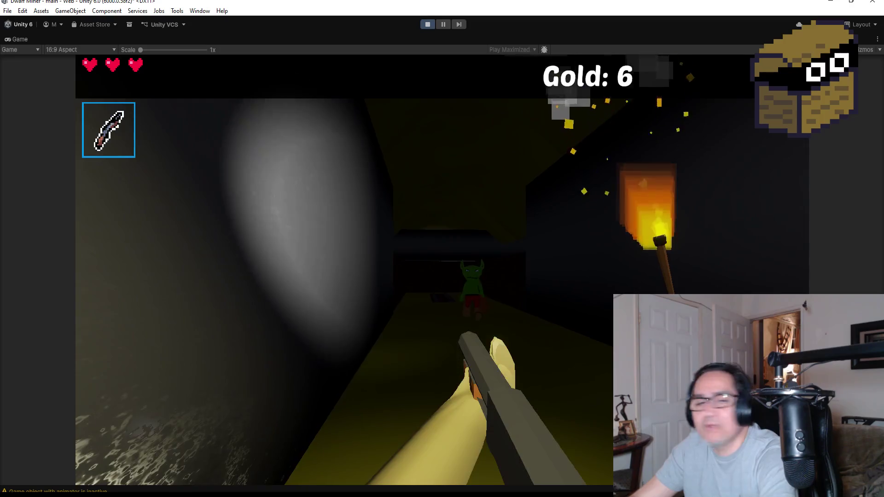
click(442, 249)
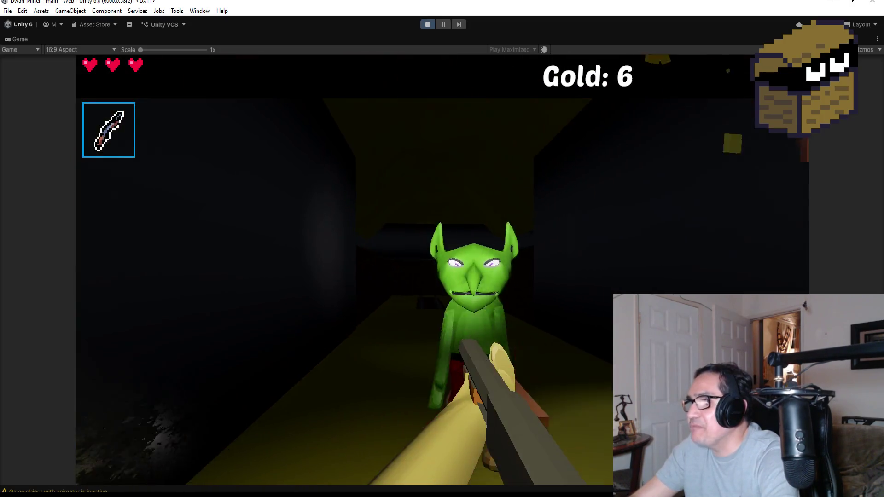
click(442, 248)
click(442, 249)
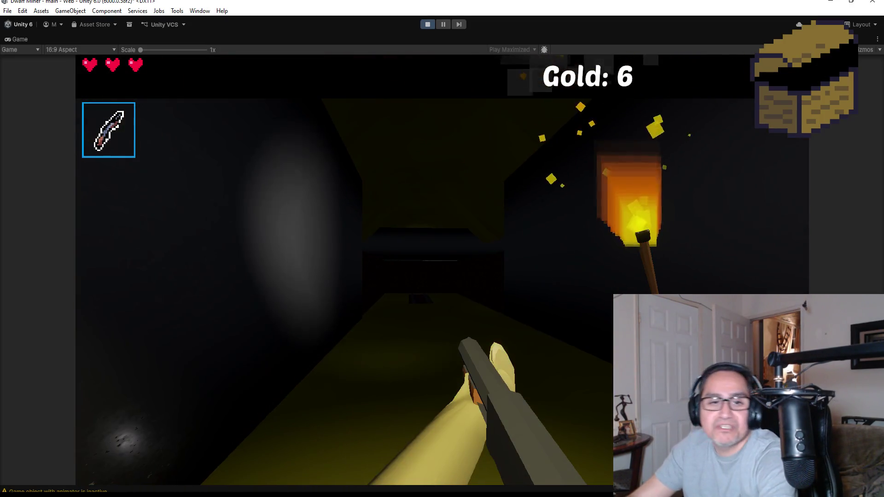
key(Escape)
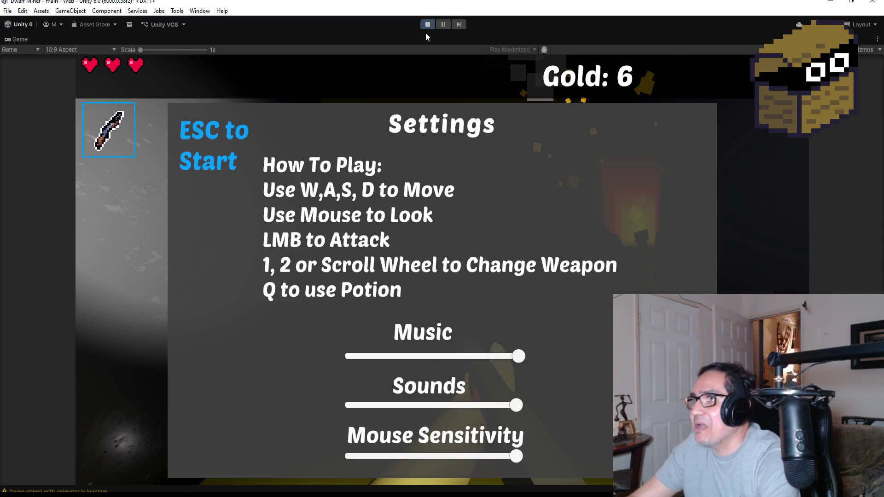
click(425, 24)
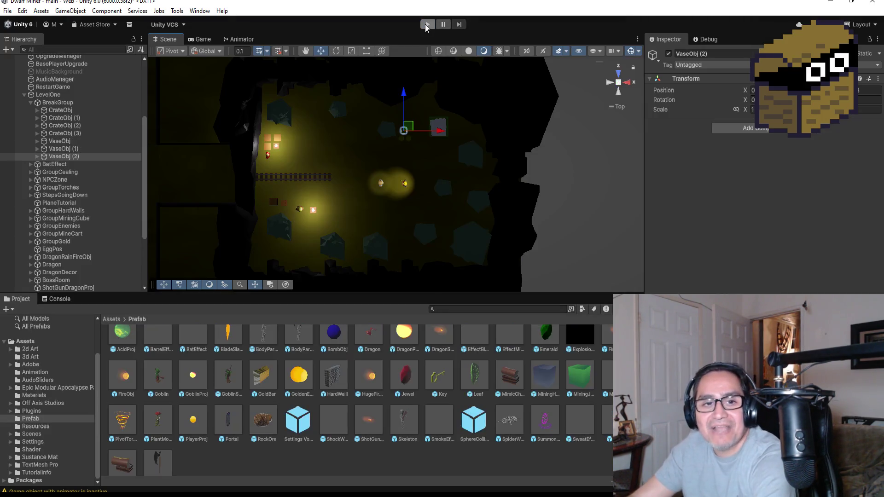
Save CrateObj from BreakGroup as CrateObj.prefab in the Assets/Prefab folder
scroll(360, 169, up, 3)
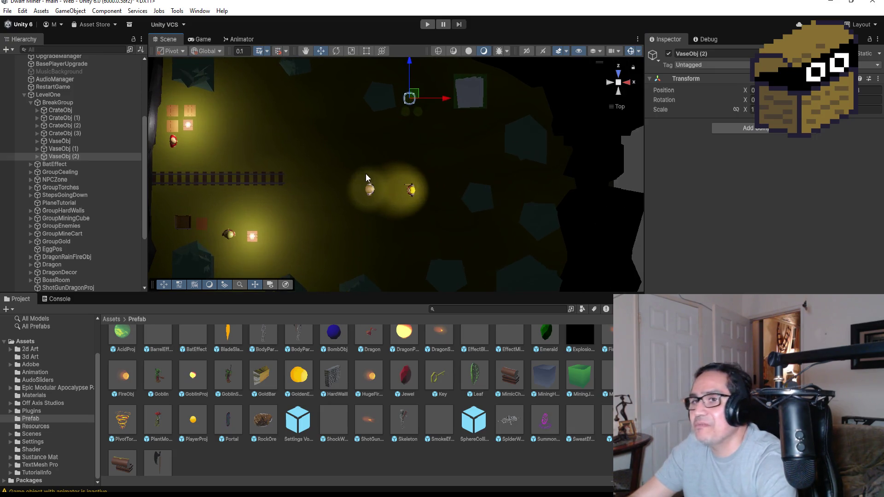
click(30, 103)
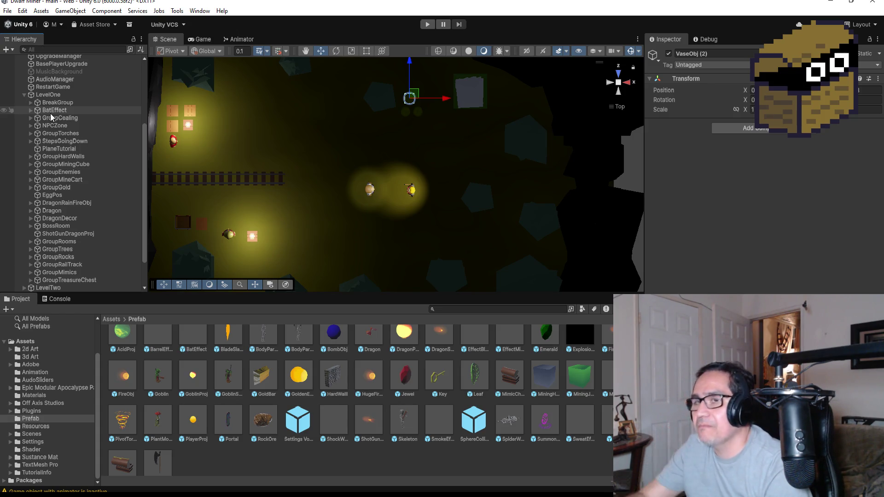
click(31, 102)
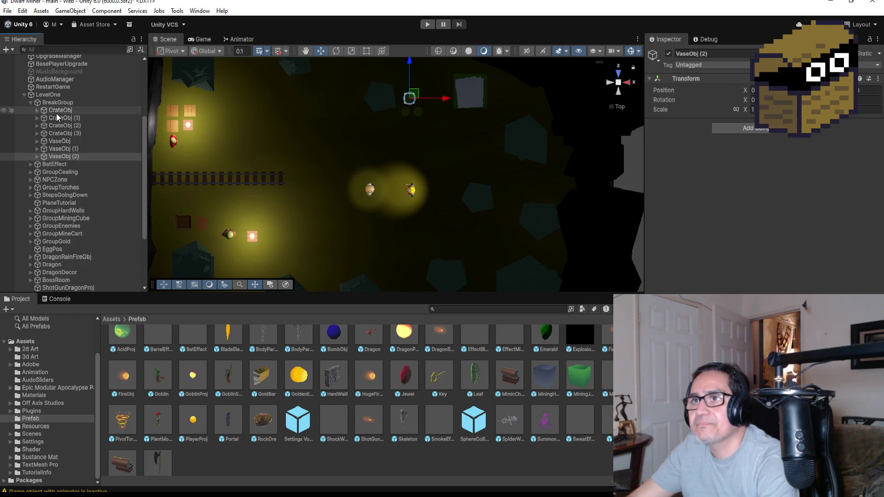
click(66, 111)
mouse_move(99, 134)
mouse_down()
mouse_move(193, 466)
mouse_move(232, 465)
mouse_up()
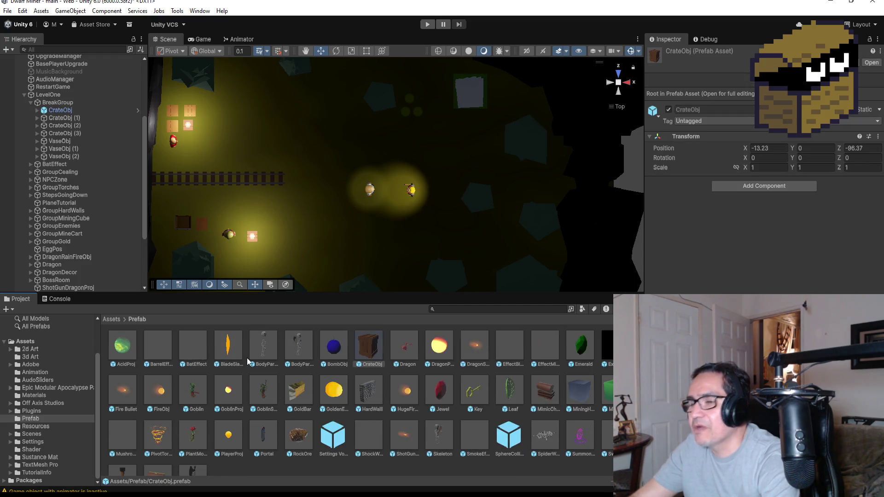
Apply Prefab > Unpack Completely to the scene's CrateObj to remove its prefab link
click(62, 112)
right_click(61, 112)
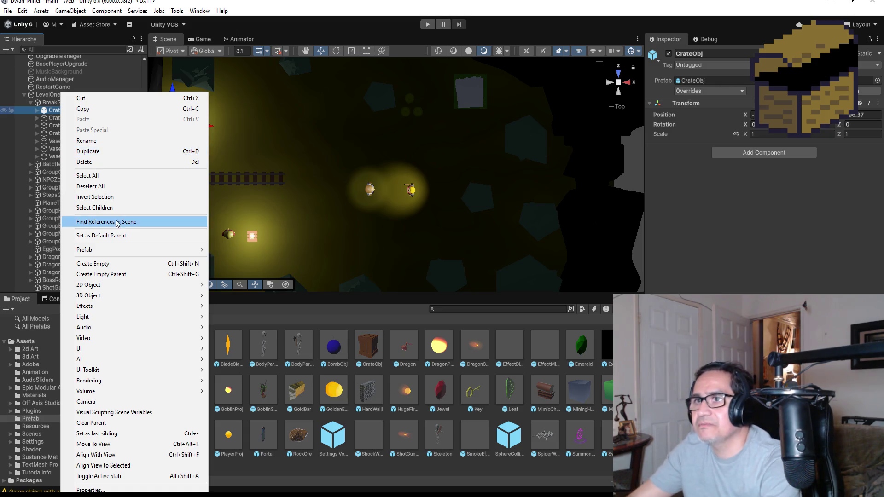
mouse_move(125, 249)
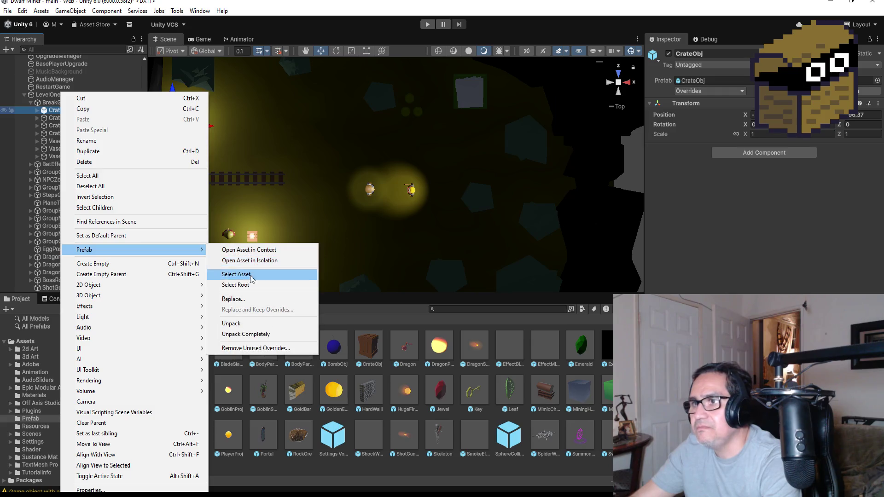
click(254, 335)
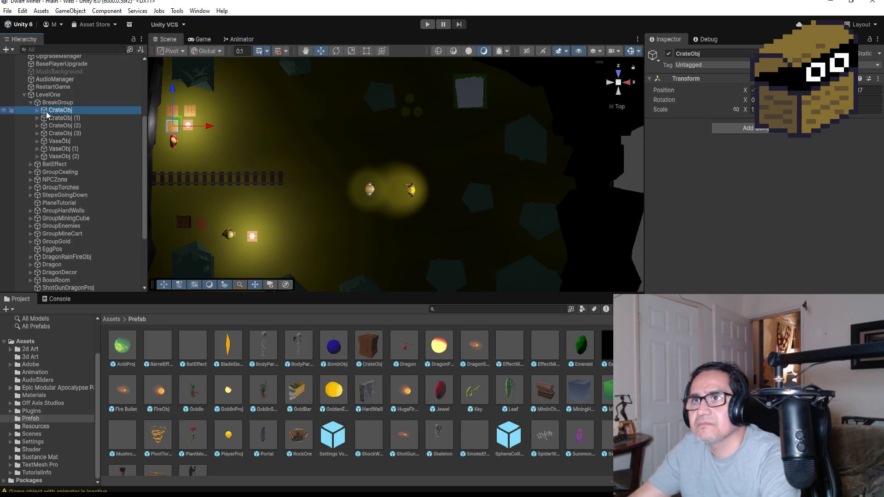
scroll(29, 103, up, 5)
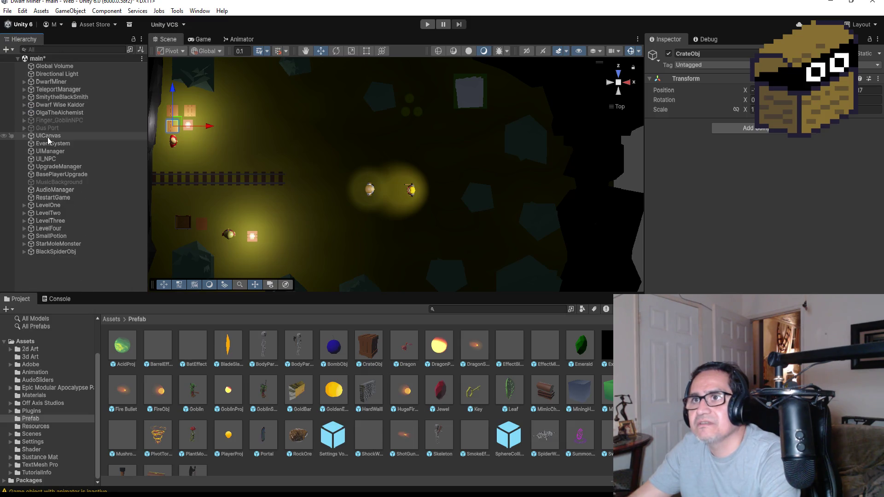
click(47, 128)
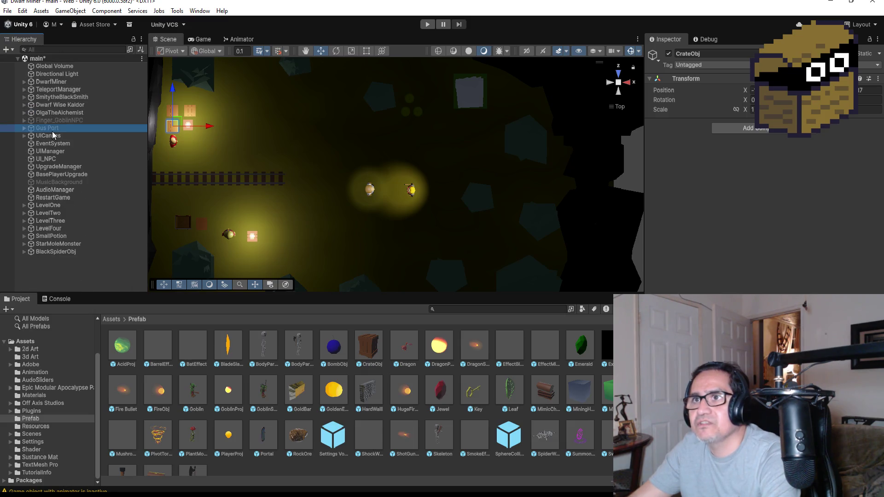
right_click(41, 271)
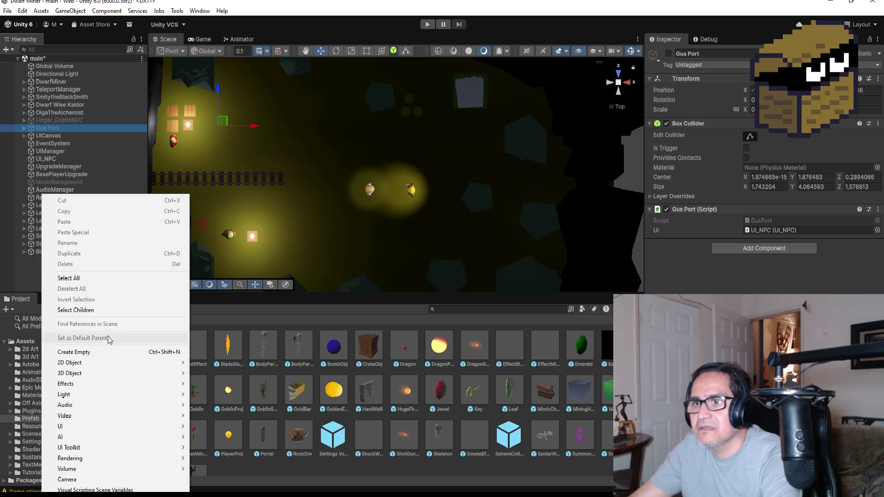
click(96, 353)
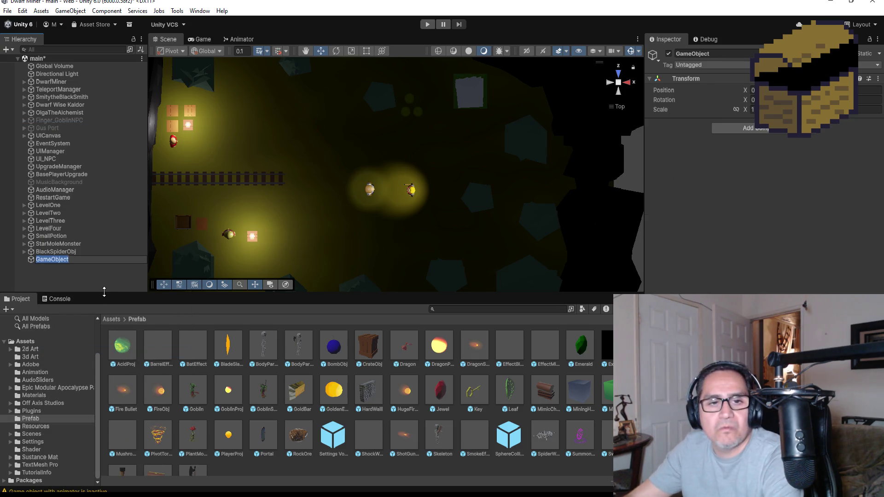
text(Level)
key(Return)
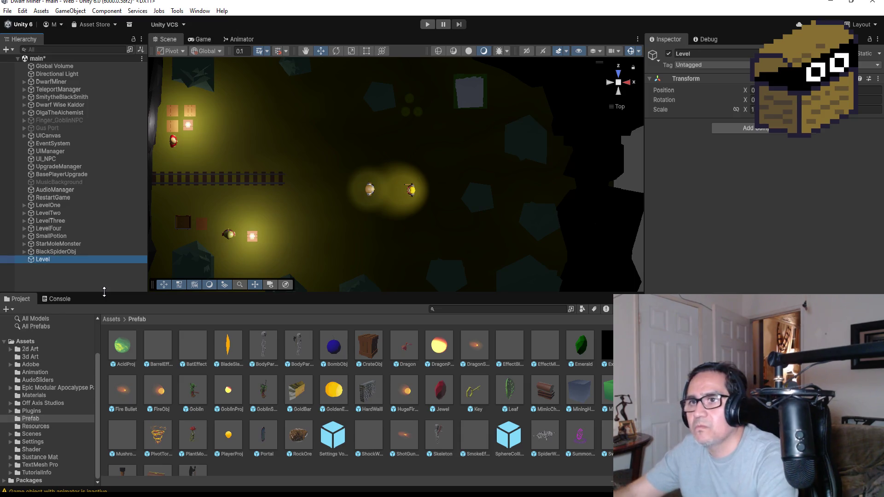
right_click(63, 269)
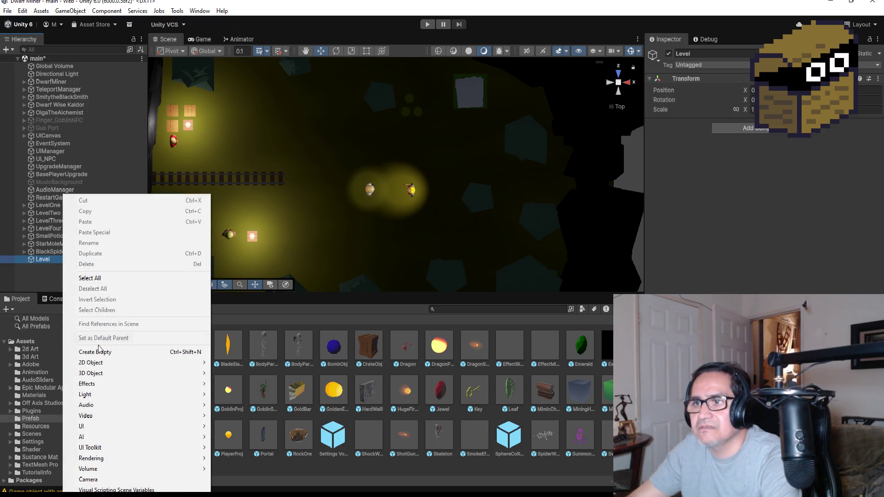
click(98, 353)
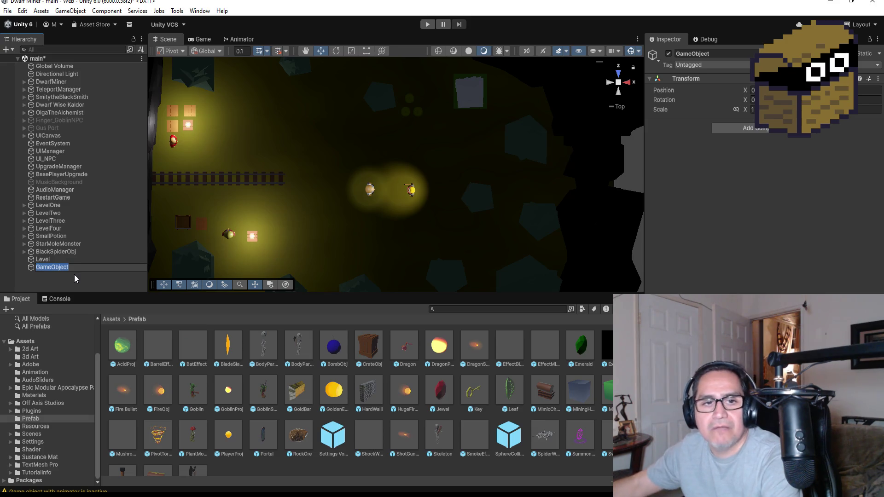
text(Objs)
key(Return)
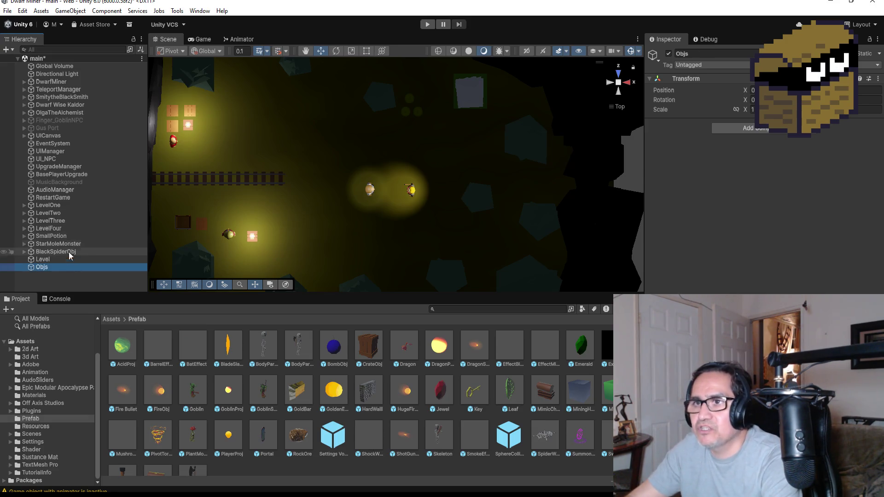
drag(50, 262, 51, 261)
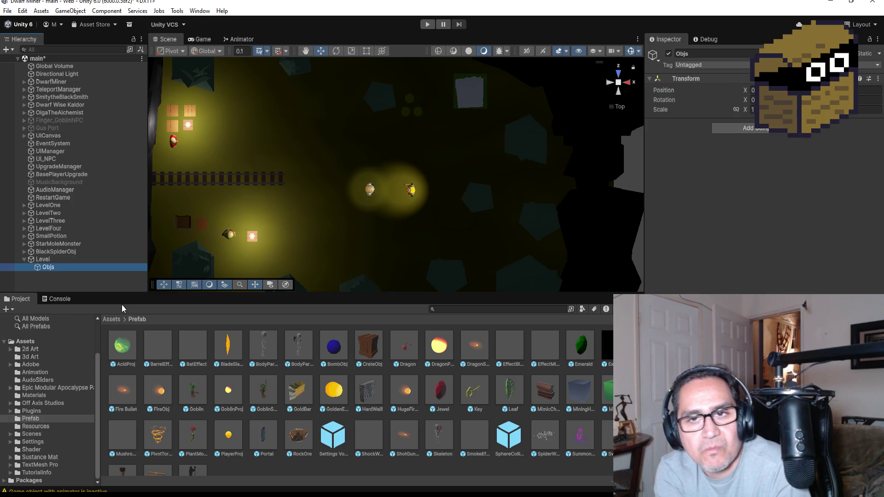
click(63, 257)
Delete Level with its Objs child, then select and frame Rock_Large_Canyon_Eroded_12 at the cave's edge
key(Delete)
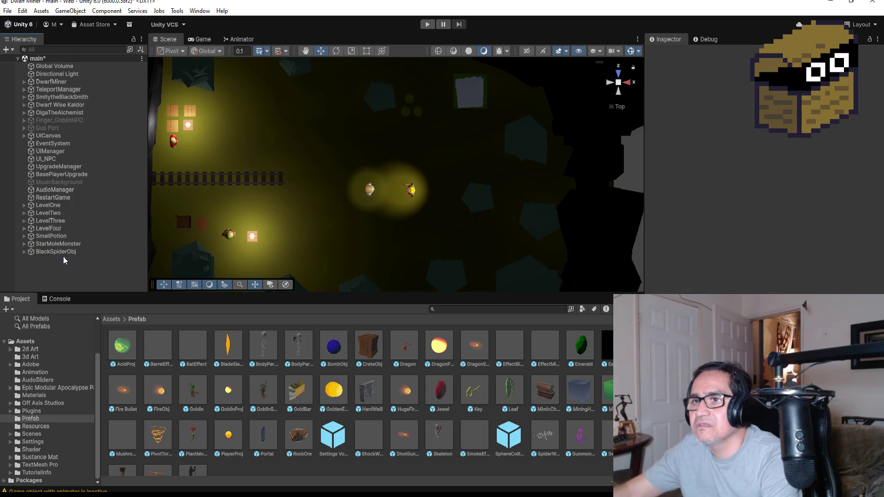
scroll(380, 221, down, 3)
scroll(385, 227, down, 3)
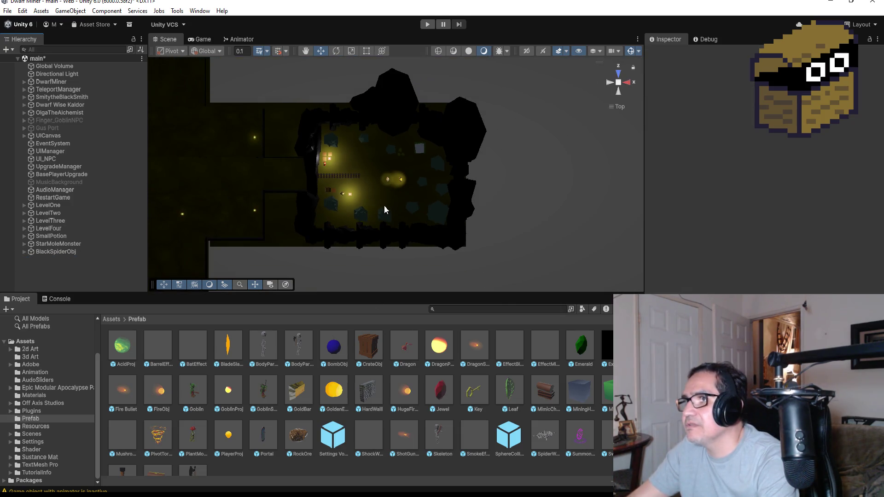
click(371, 246)
key(f)
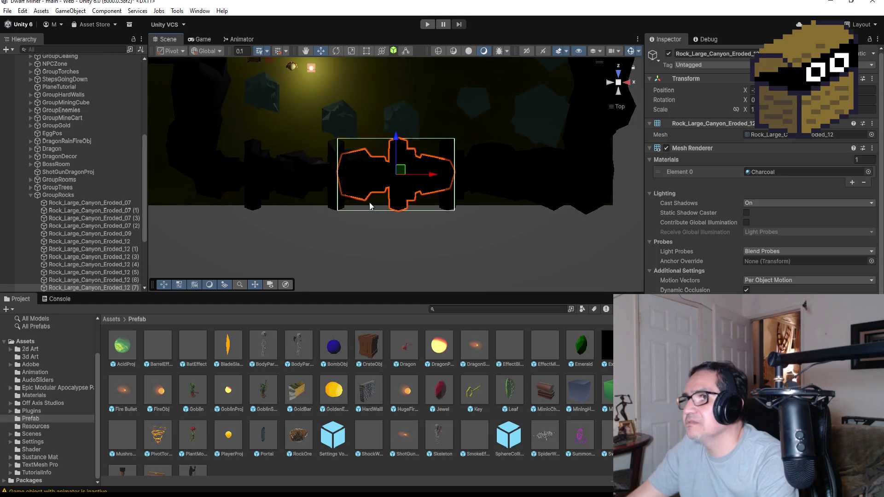
drag(372, 232, 362, 156)
scroll(426, 222, down, 3)
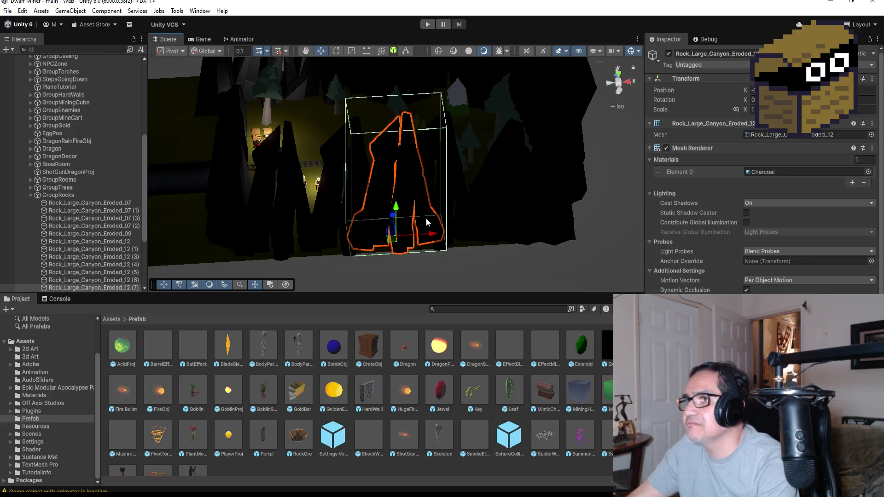
In Top view, move the rock down and left, then start a new play-test
click(621, 74)
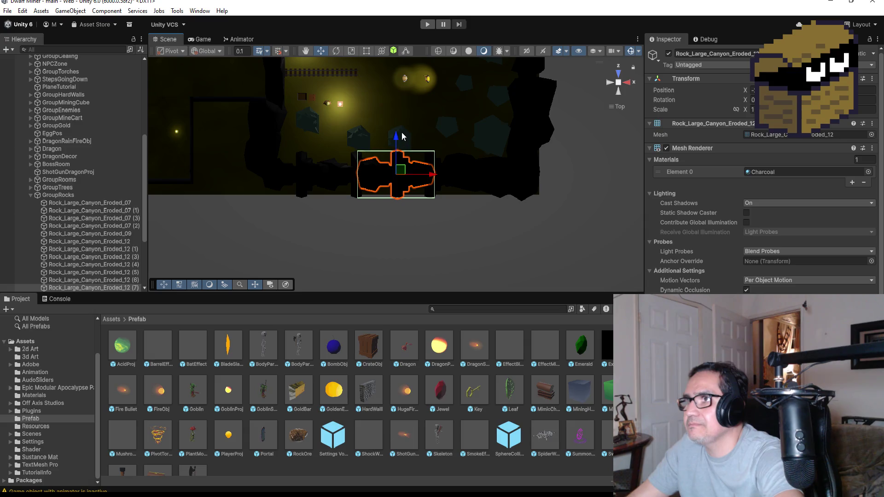
drag(397, 141, 397, 161)
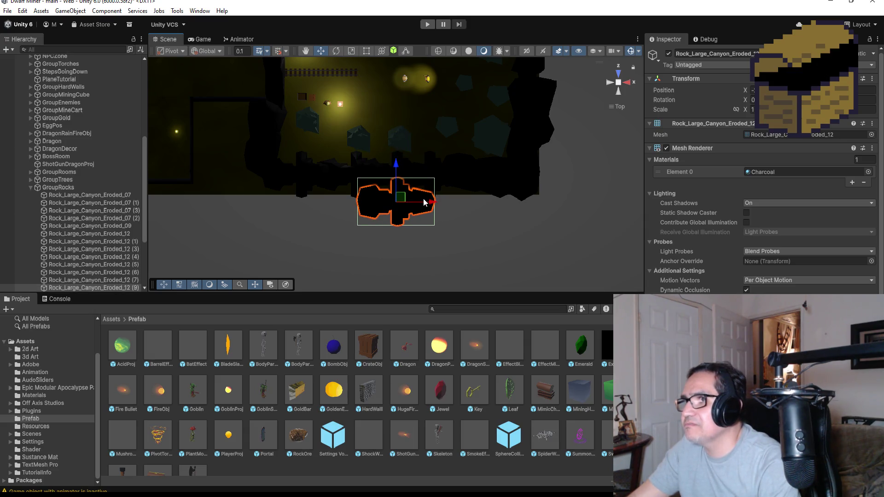
drag(430, 206, 413, 202)
drag(376, 167, 377, 162)
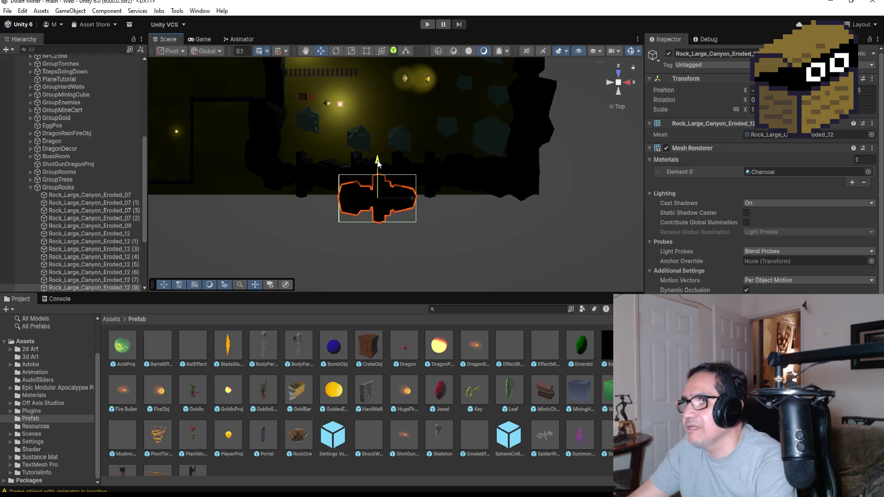
click(425, 25)
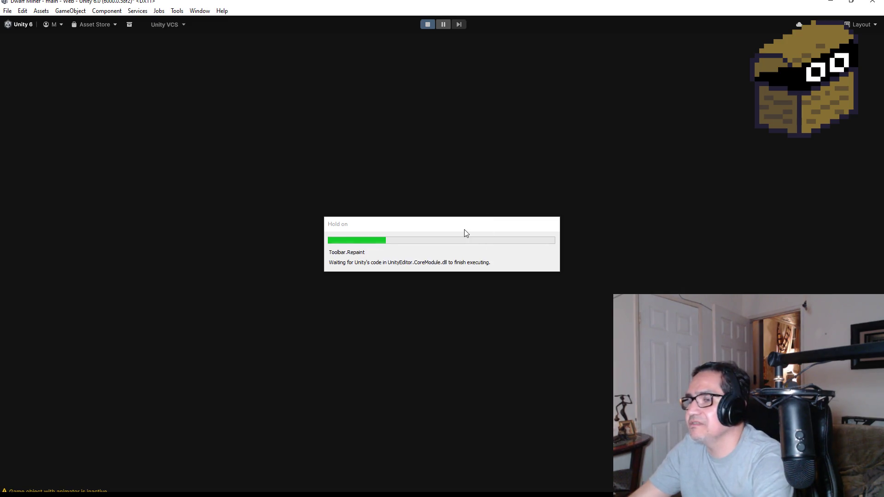
key(Escape)
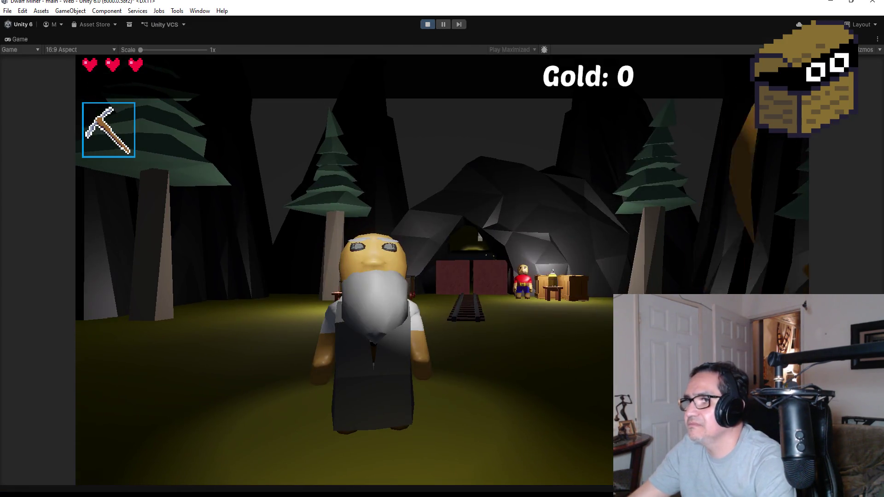